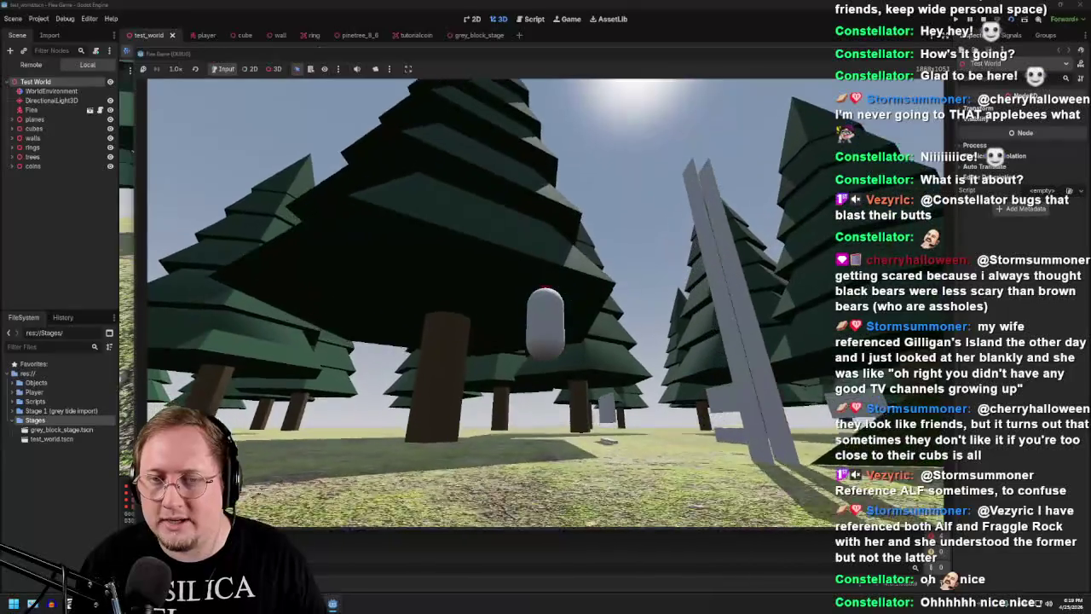
# - Walk the player capsule across the grassy ground of the running Flea Game test world
pyautogui.press('s')
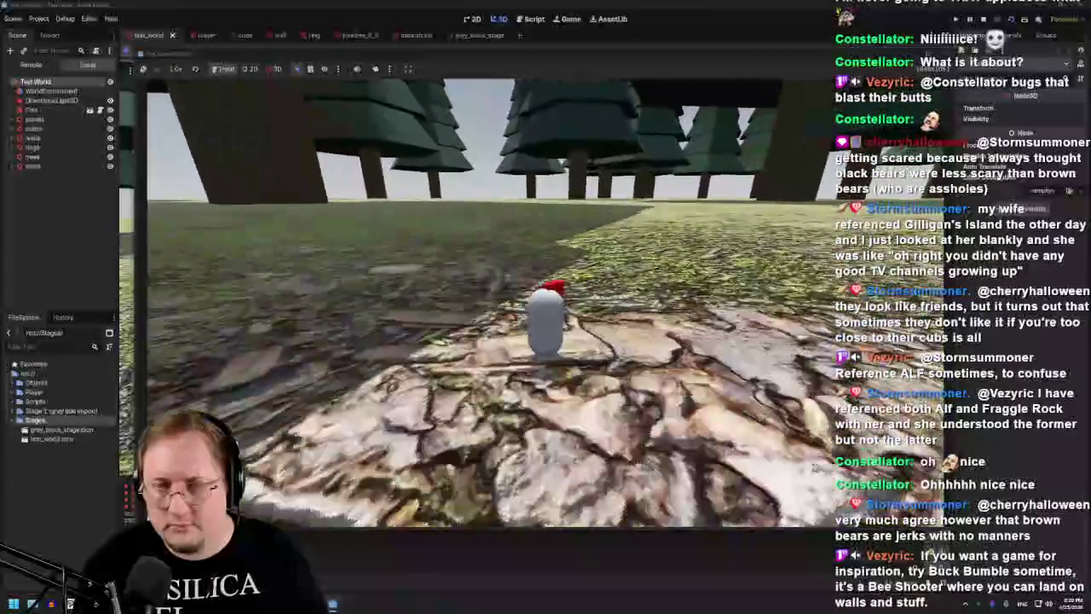
pyautogui.press('super')
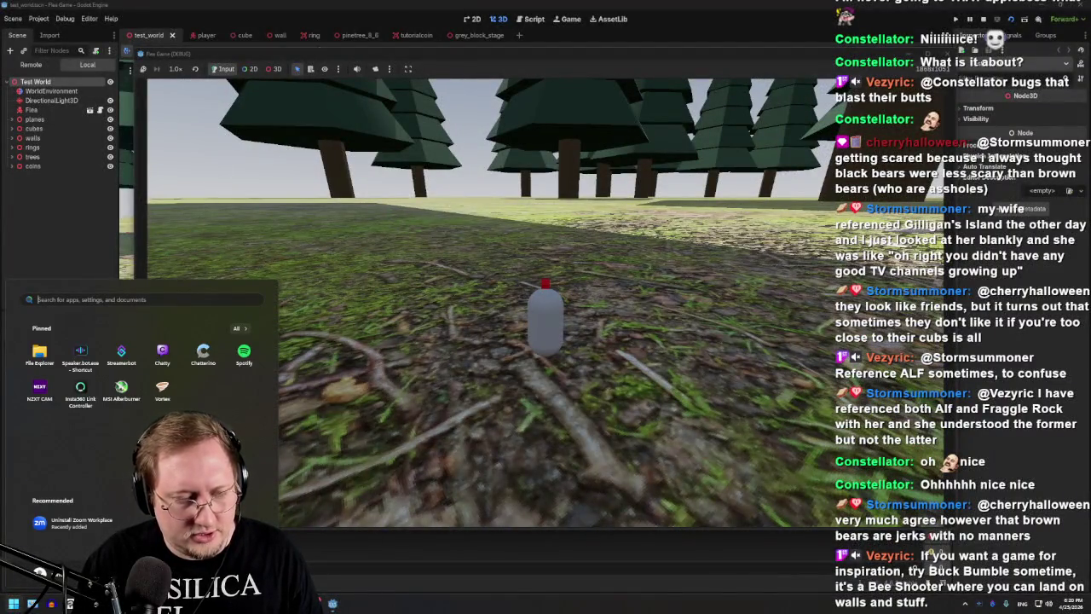
# - Stop the Flea Game playtest to return to the Godot editor, then launch Clip Studio Paint
pyautogui.press('Escape')
pyautogui.press('F8')
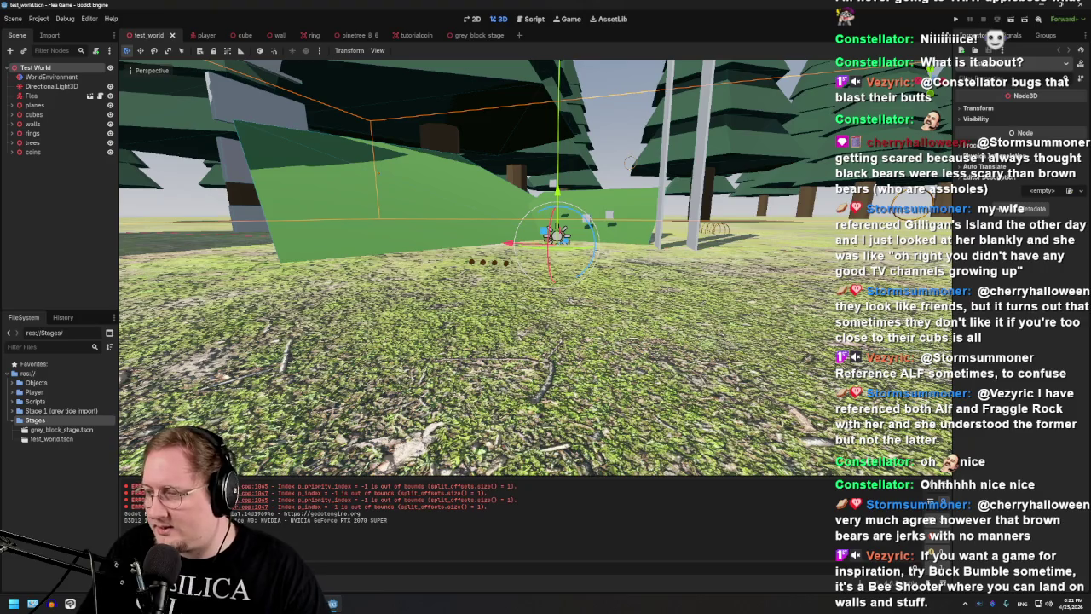
pyautogui.click(71, 603)
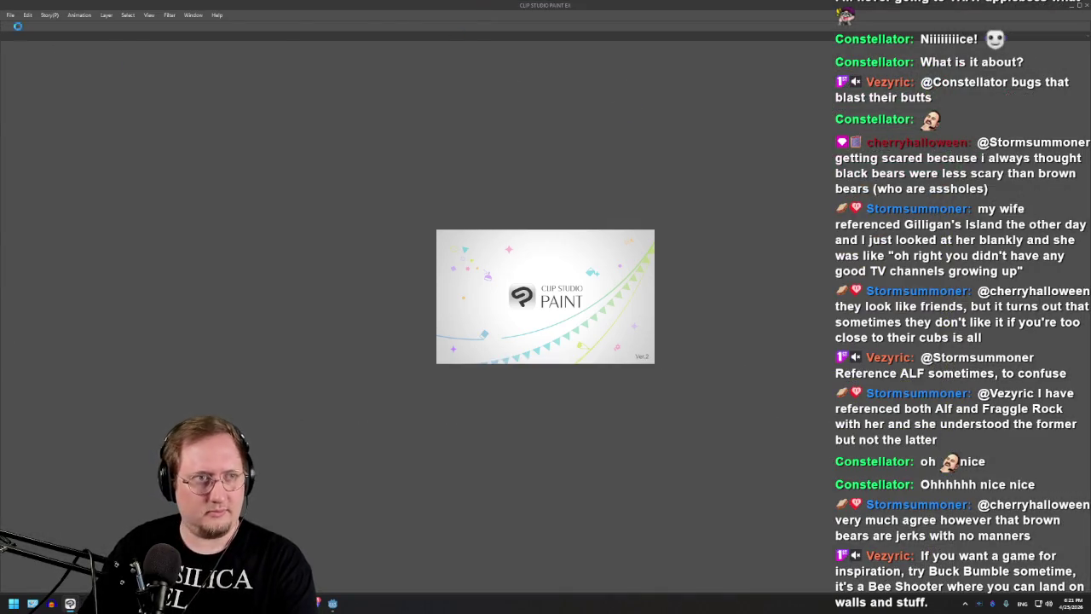
# - Reopen the recent flea game character designs file and show the grey background blob layer
pyautogui.click(11, 15)
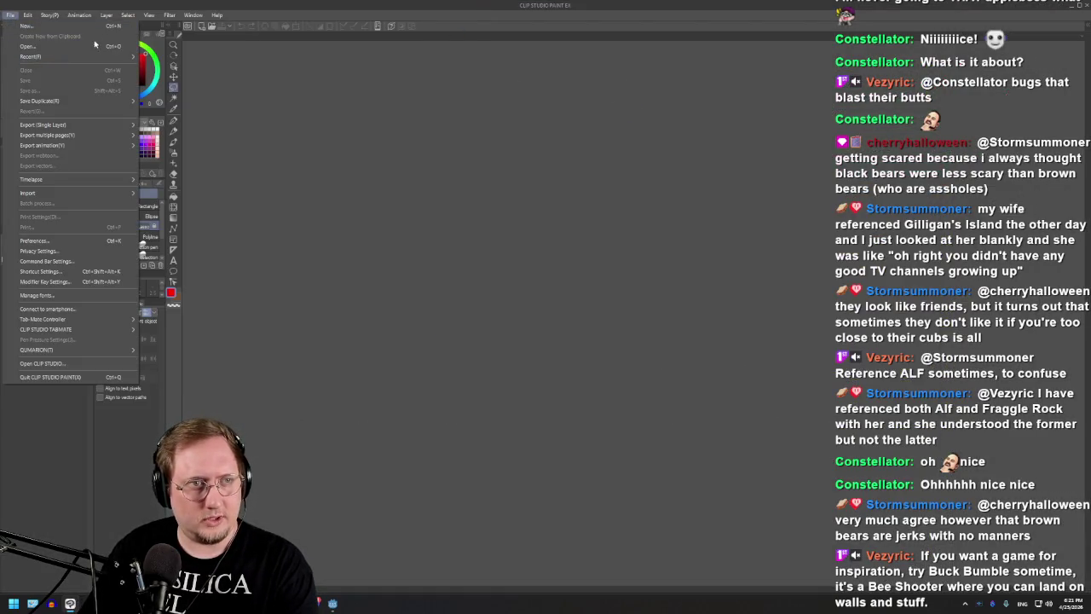
pyautogui.moveTo(31, 56)
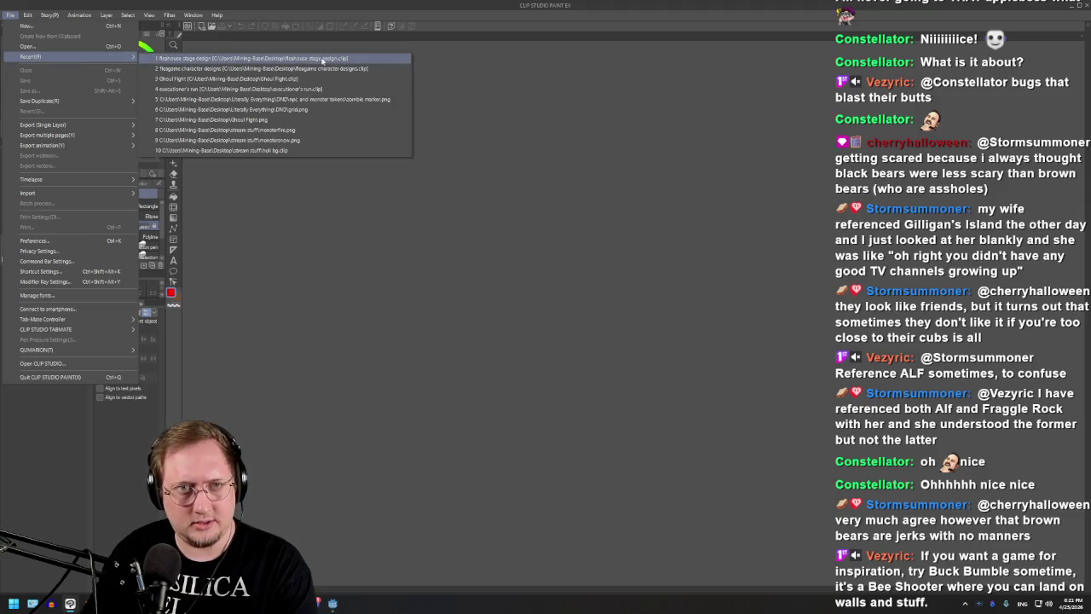
pyautogui.click(341, 68)
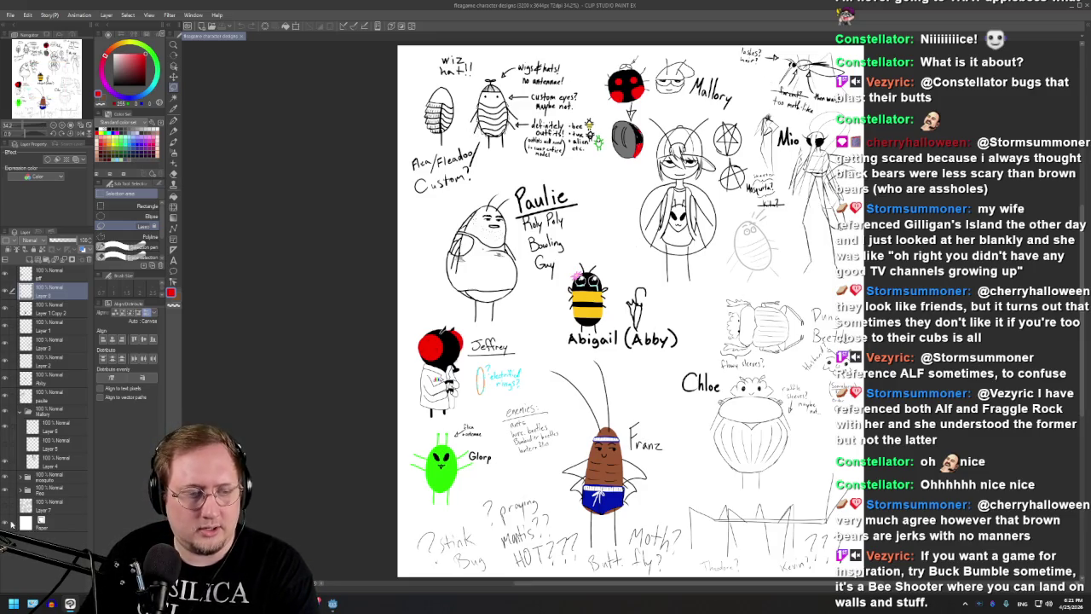
pyautogui.click(7, 508)
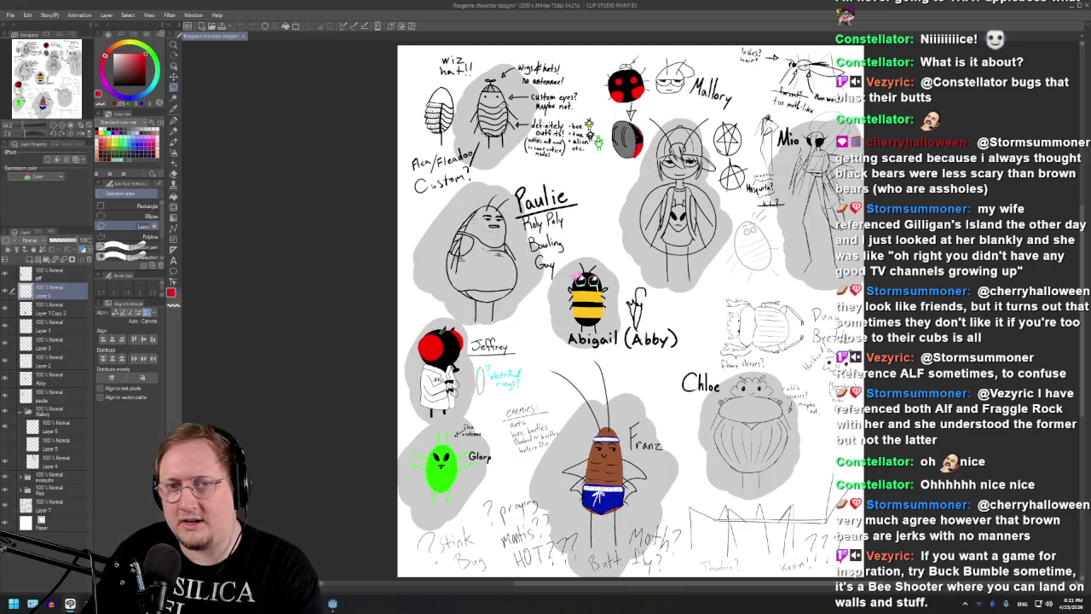
# - Zoom in and out around the Paulie, Abigail, Franz and Chloe character sketches
pyautogui.scroll(2, 495, 89)
pyautogui.scroll(2, 443, 106)
pyautogui.scroll(1, 407, 125)
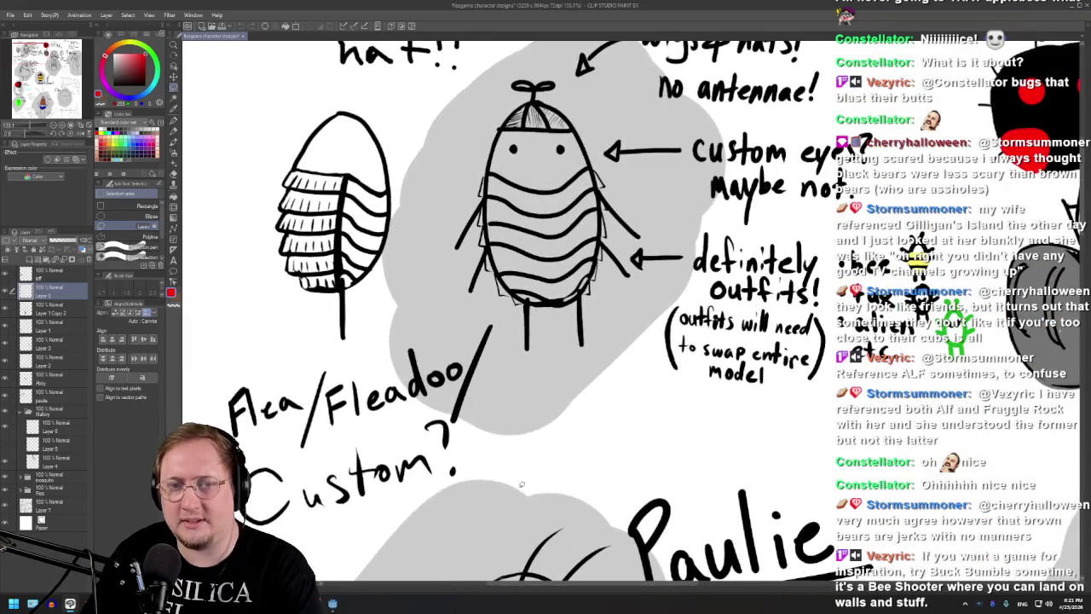
pyautogui.scroll(-2, 477, 427)
pyautogui.scroll(1, 383, 324)
pyautogui.scroll(-1, 324, 256)
pyautogui.scroll(-1, 300, 197)
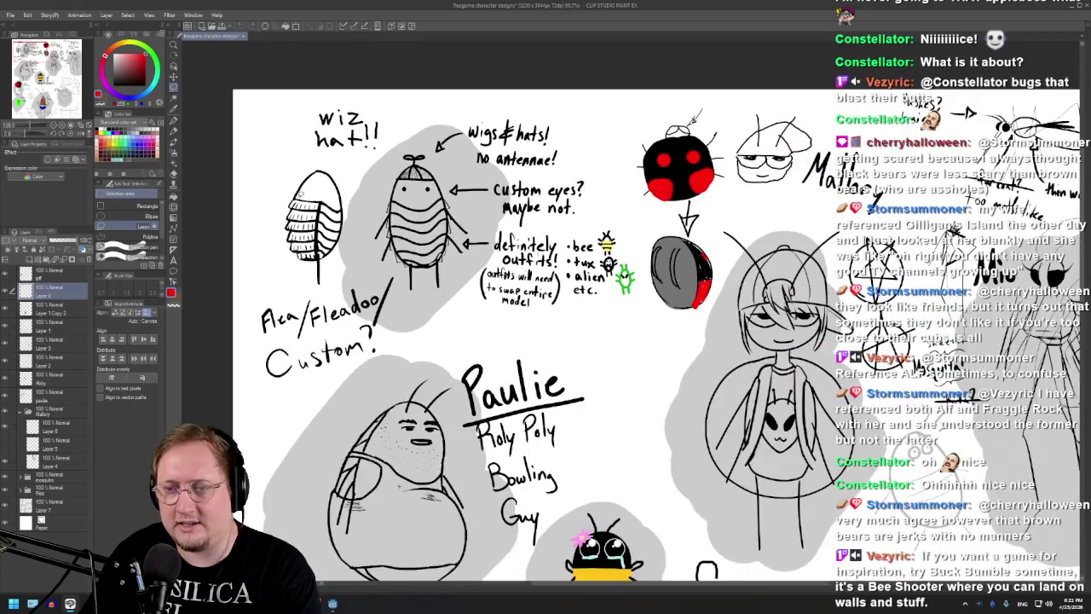
pyautogui.scroll(-2, 546, 333)
pyautogui.scroll(1, 546, 332)
pyautogui.scroll(2, 693, 285)
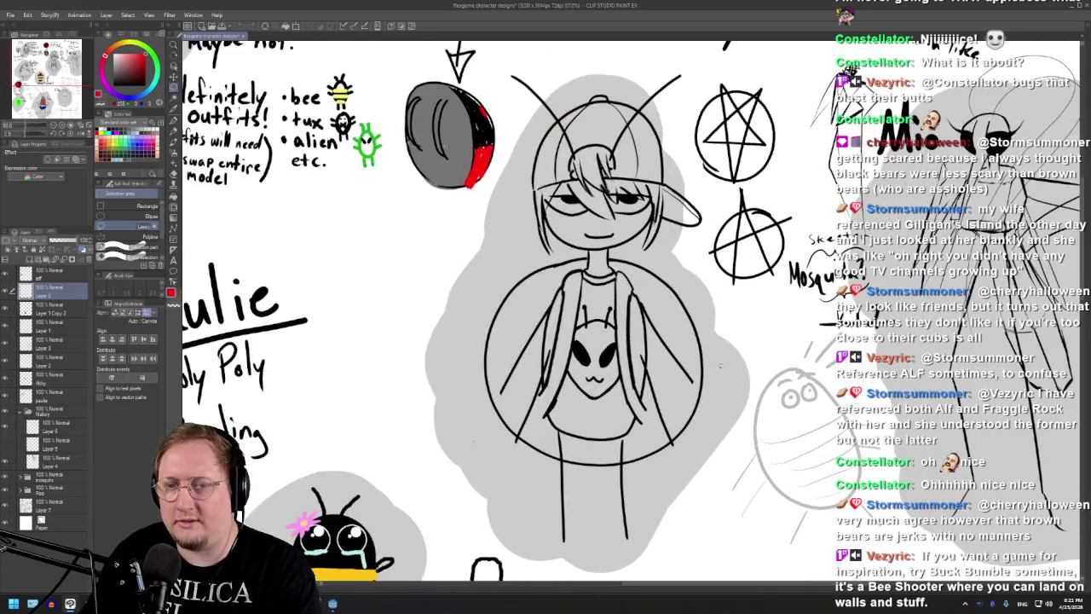
pyautogui.scroll(1, 692, 286)
pyautogui.scroll(-1, 692, 286)
pyautogui.scroll(-1, 692, 286)
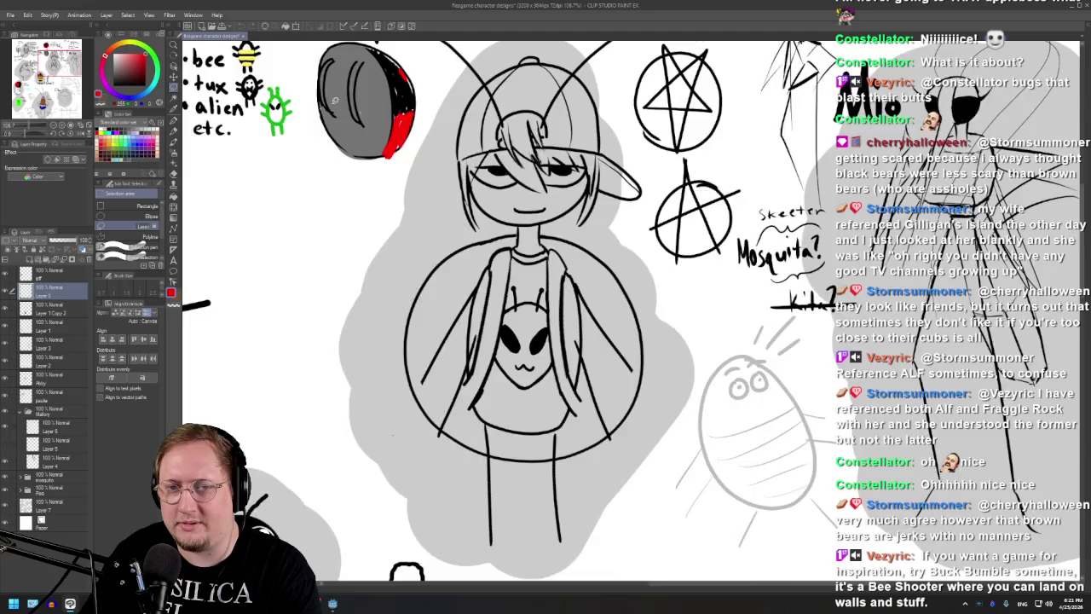
pyautogui.scroll(1, 334, 100)
pyautogui.scroll(1, 334, 100)
pyautogui.scroll(-1, 587, 460)
pyautogui.scroll(-1, 587, 461)
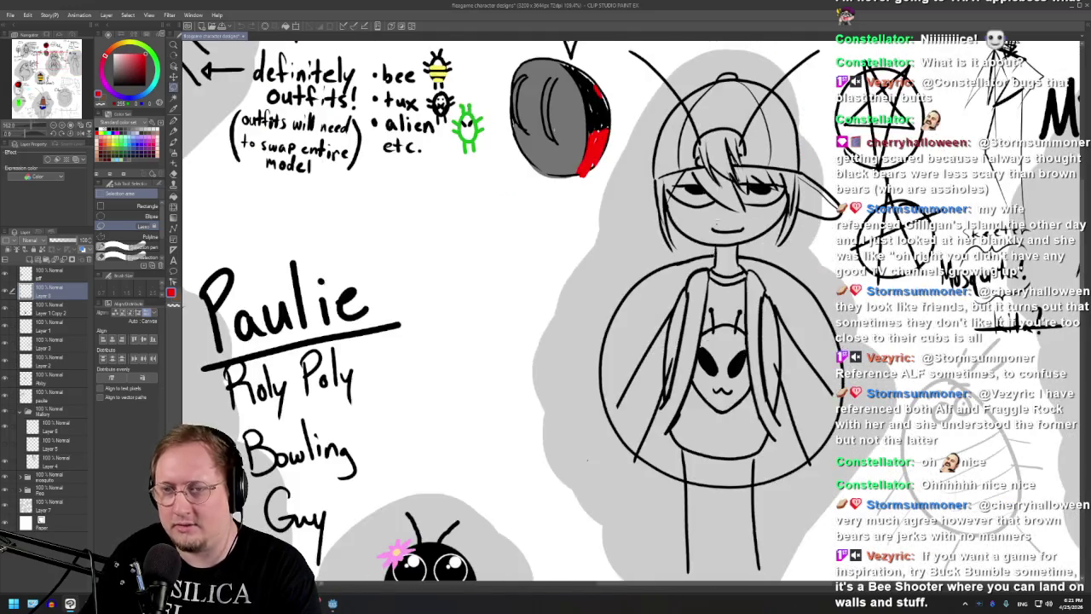
pyautogui.scroll(-2, 587, 460)
pyautogui.scroll(-1, 587, 460)
pyautogui.scroll(1, 587, 460)
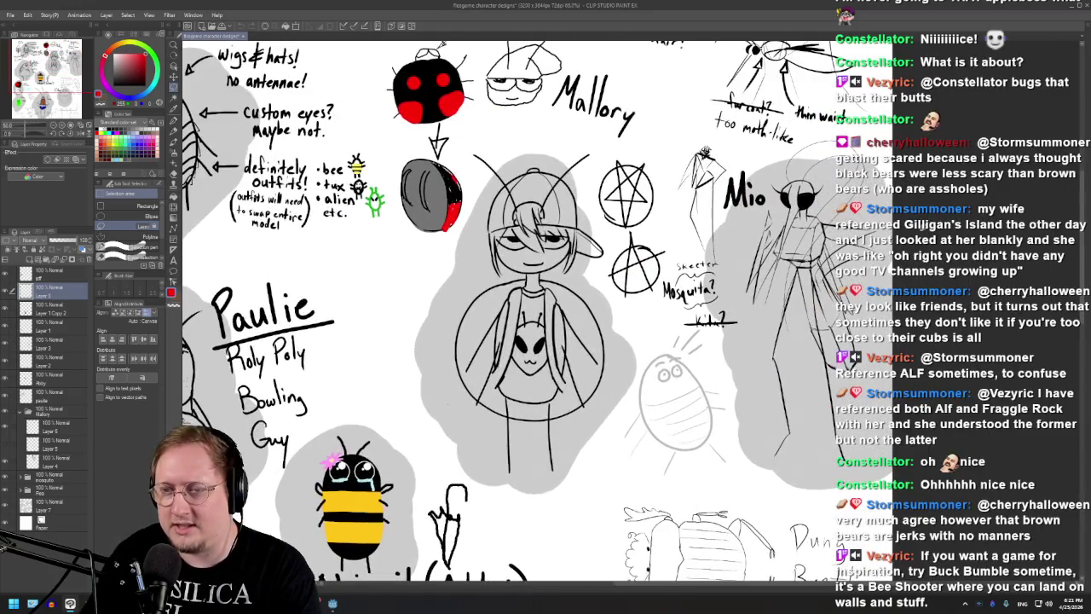
pyautogui.scroll(1, 792, 228)
pyautogui.scroll(1, 793, 228)
pyautogui.scroll(-1, 793, 229)
pyautogui.scroll(-2, 793, 228)
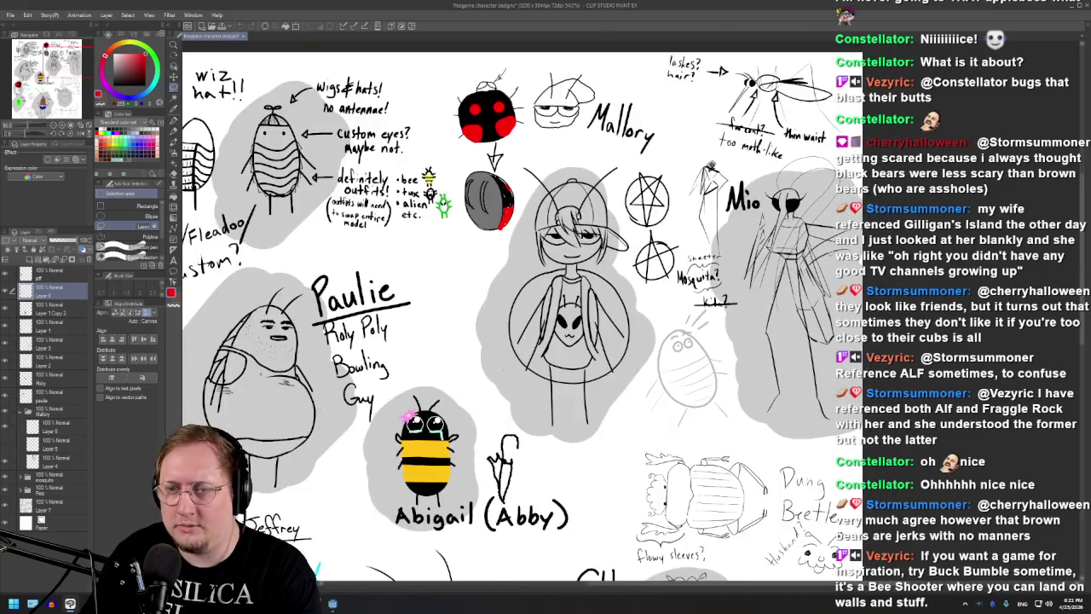
pyautogui.scroll(-1, 596, 460)
pyautogui.scroll(1, 597, 460)
pyautogui.scroll(1, 597, 460)
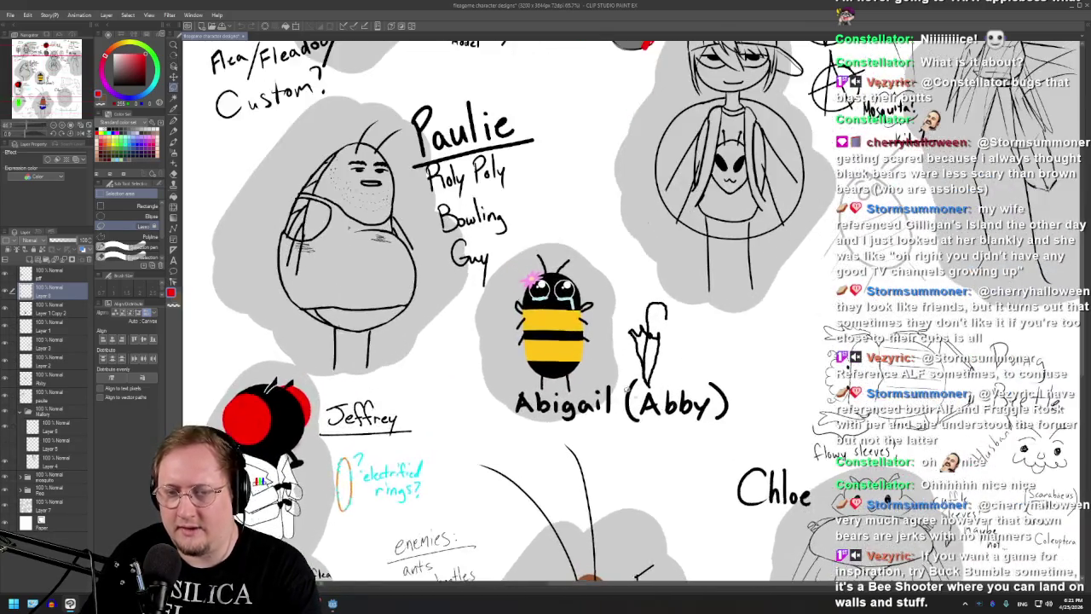
pyautogui.scroll(2, 651, 365)
pyautogui.scroll(-1, 594, 424)
pyautogui.scroll(-1, 594, 423)
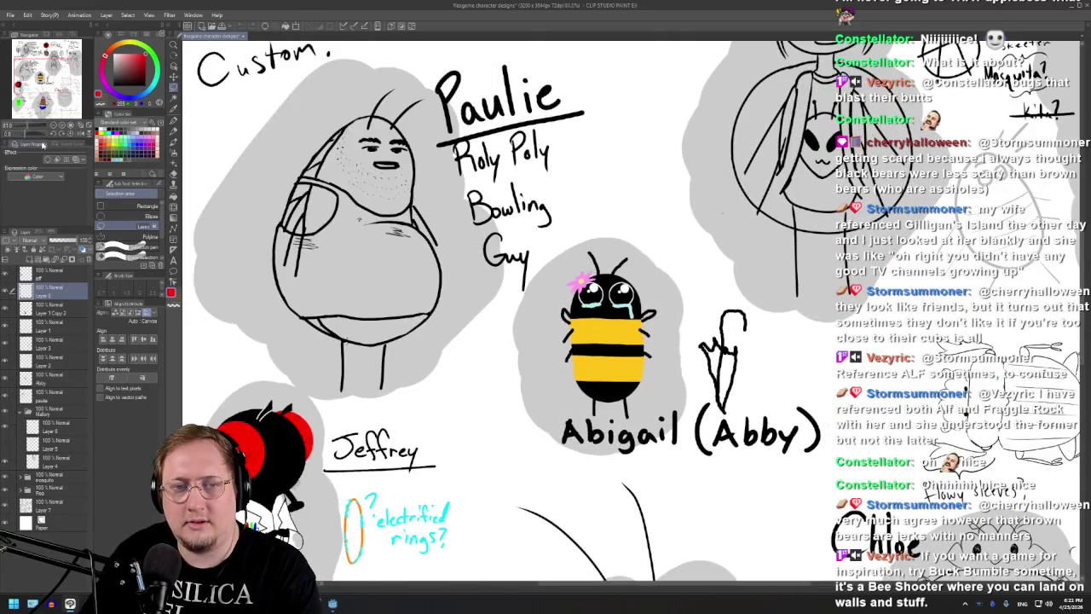
pyautogui.scroll(1, 511, 307)
pyautogui.scroll(1, 512, 307)
pyautogui.scroll(-2, 511, 307)
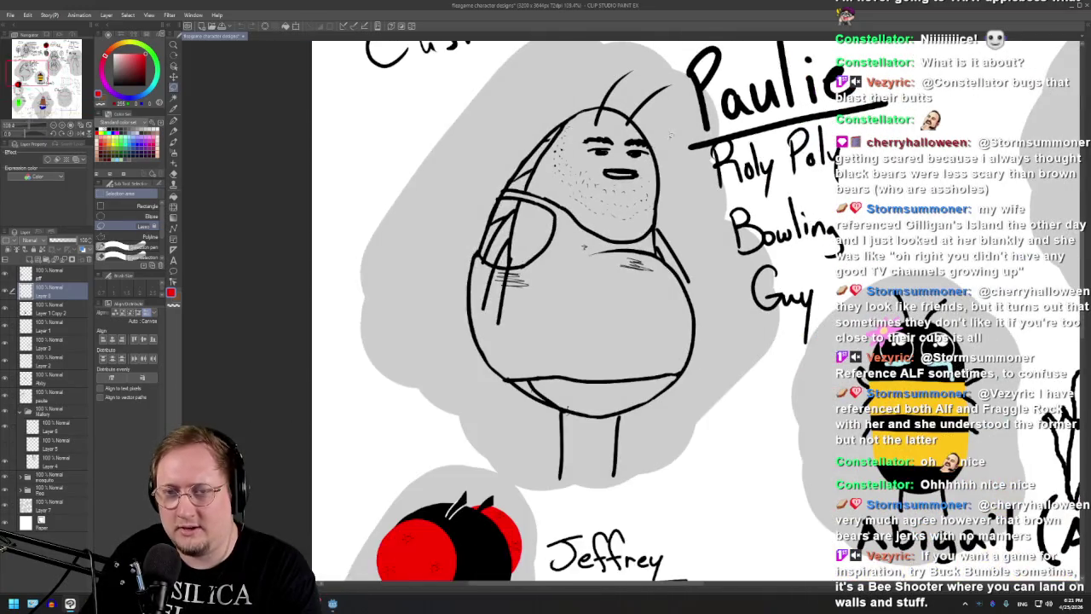
pyautogui.scroll(-1, 512, 307)
pyautogui.scroll(2, 545, 423)
pyautogui.scroll(1, 545, 424)
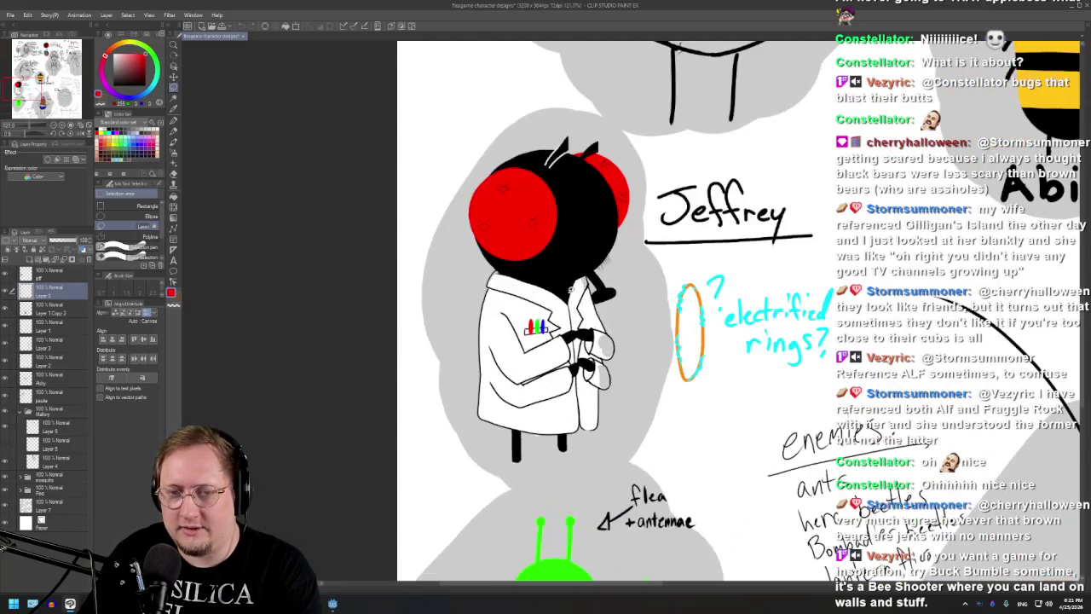
pyautogui.scroll(1, 546, 423)
pyautogui.scroll(1, 532, 183)
pyautogui.scroll(-4, 556, 144)
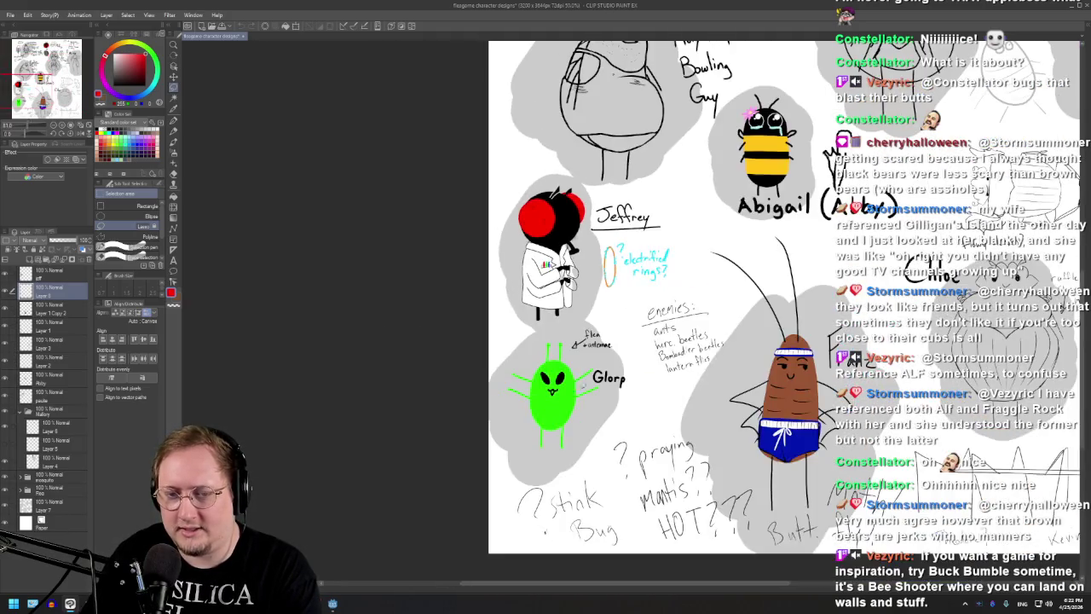
pyautogui.scroll(2, 500, 390)
pyautogui.scroll(1, 501, 390)
pyautogui.scroll(1, 501, 390)
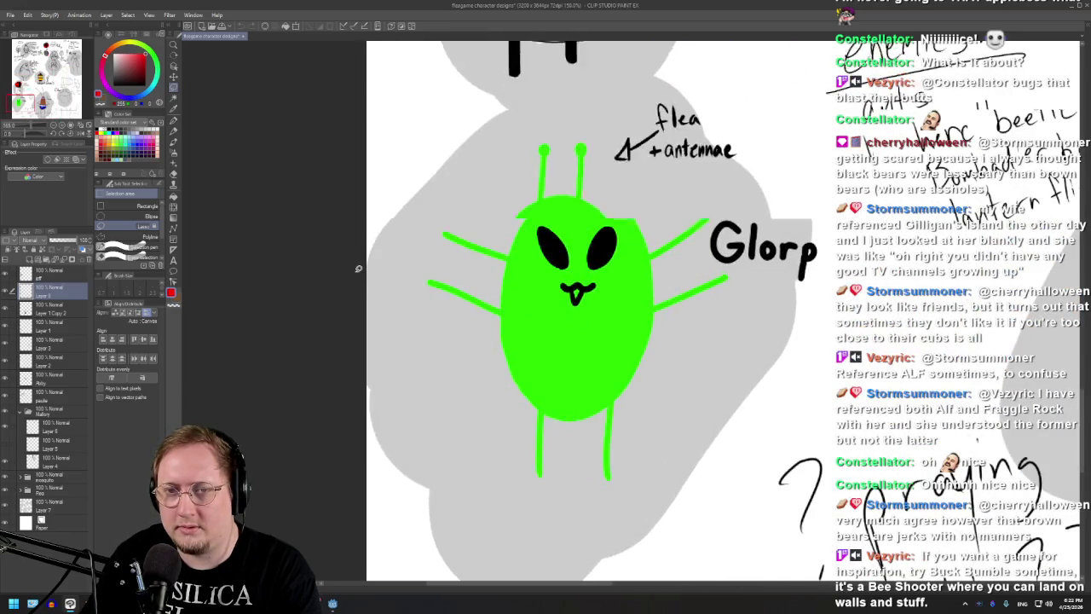
pyautogui.scroll(-4, 358, 268)
pyautogui.scroll(2, 588, 449)
pyautogui.scroll(1, 588, 449)
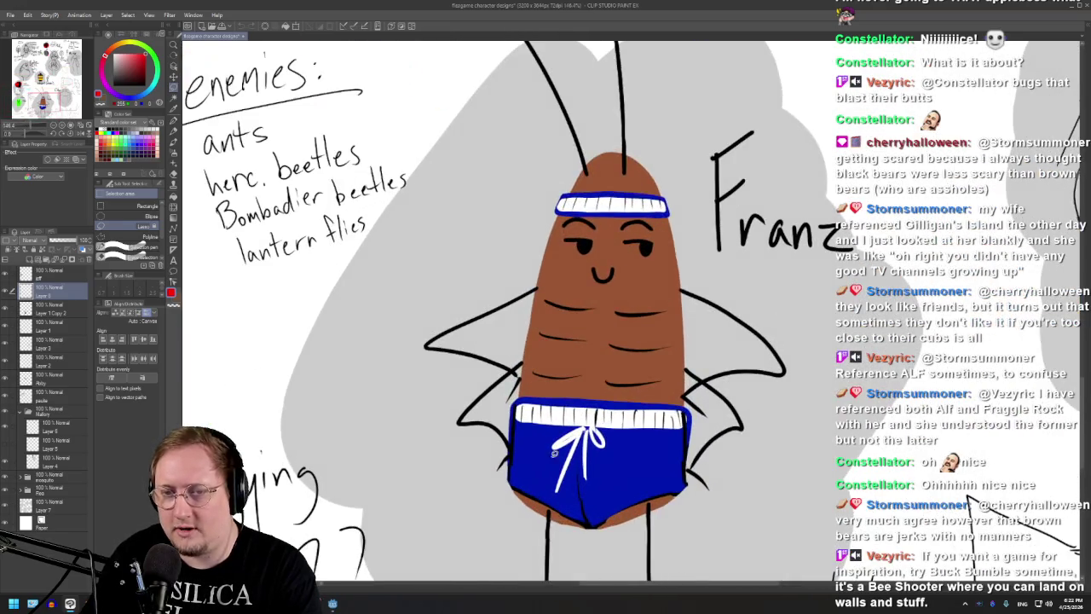
pyautogui.scroll(-1, 588, 449)
pyautogui.scroll(-2, 588, 449)
pyautogui.scroll(2, 667, 378)
pyautogui.scroll(1, 668, 378)
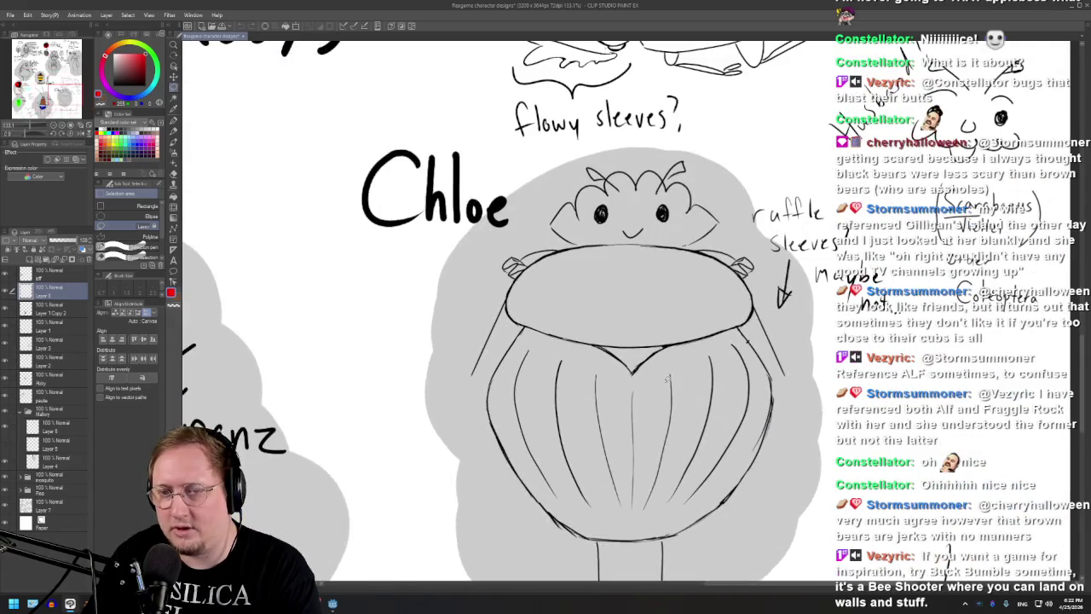
pyautogui.scroll(-1, 687, 312)
pyautogui.scroll(-1, 687, 312)
pyautogui.scroll(1, 744, 233)
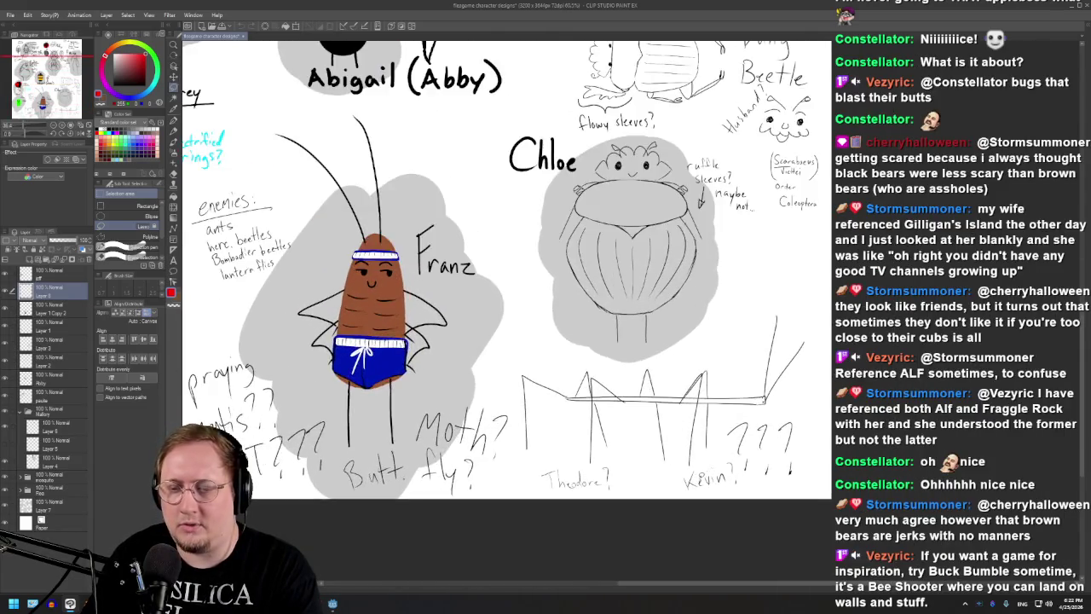
pyautogui.scroll(1, 744, 234)
pyautogui.scroll(1, 597, 340)
pyautogui.scroll(-1, 597, 341)
pyautogui.scroll(-1, 597, 341)
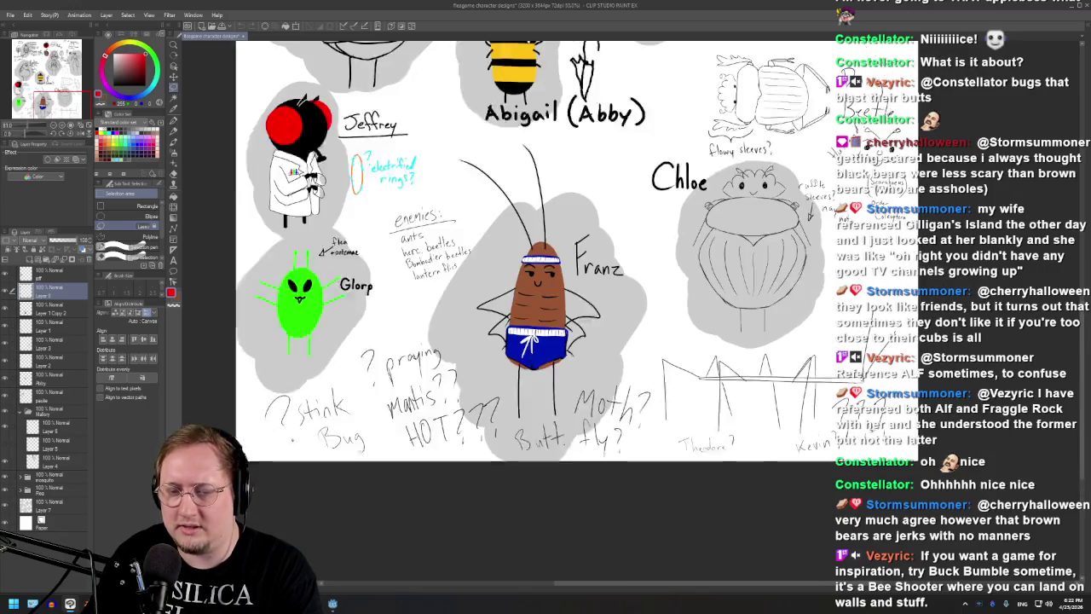
pyautogui.scroll(-1, 596, 341)
pyautogui.scroll(-2, 606, 503)
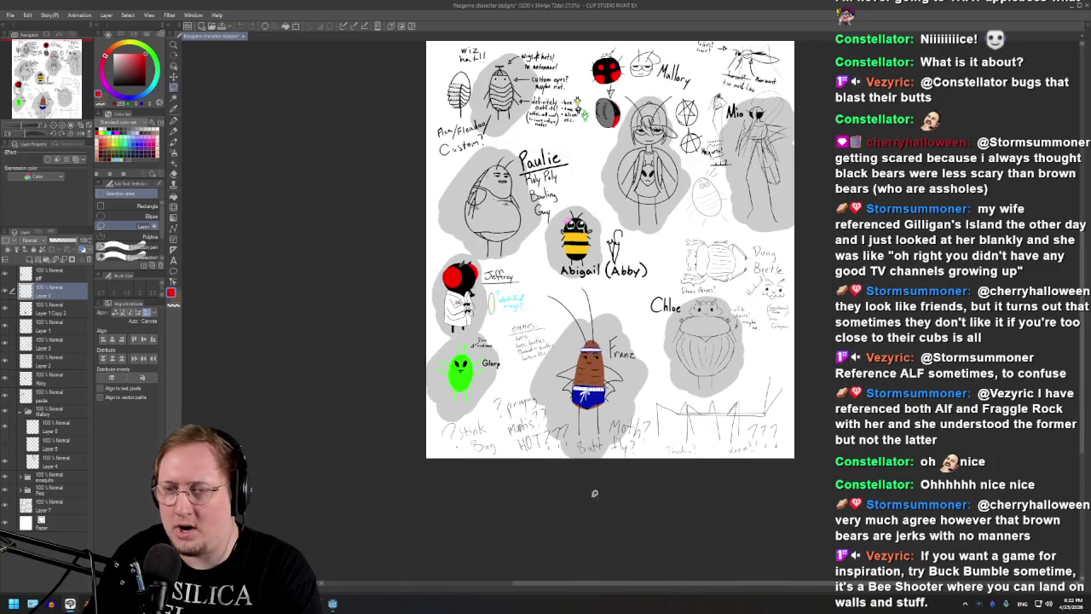
pyautogui.scroll(-1, 606, 479)
pyautogui.scroll(1, 673, 196)
pyautogui.scroll(1, 613, 407)
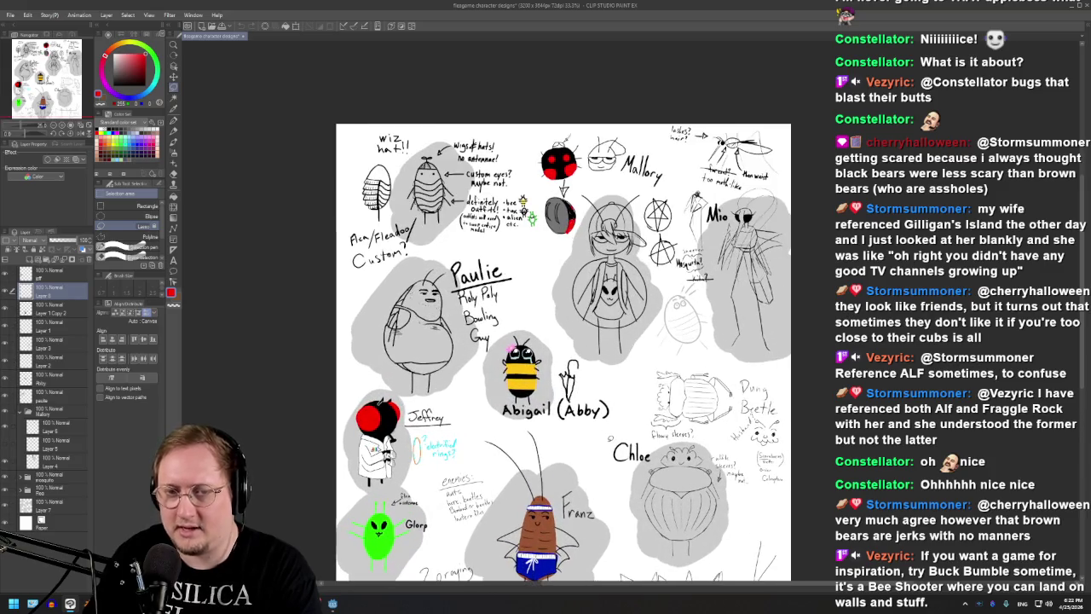
pyautogui.click(12, 16)
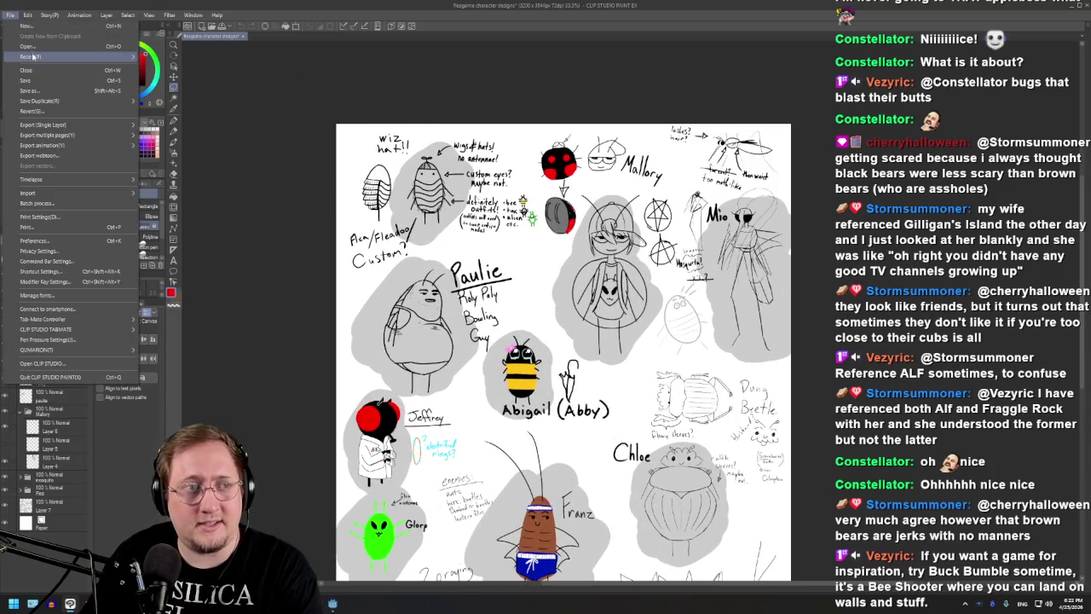
pyautogui.moveTo(34, 56)
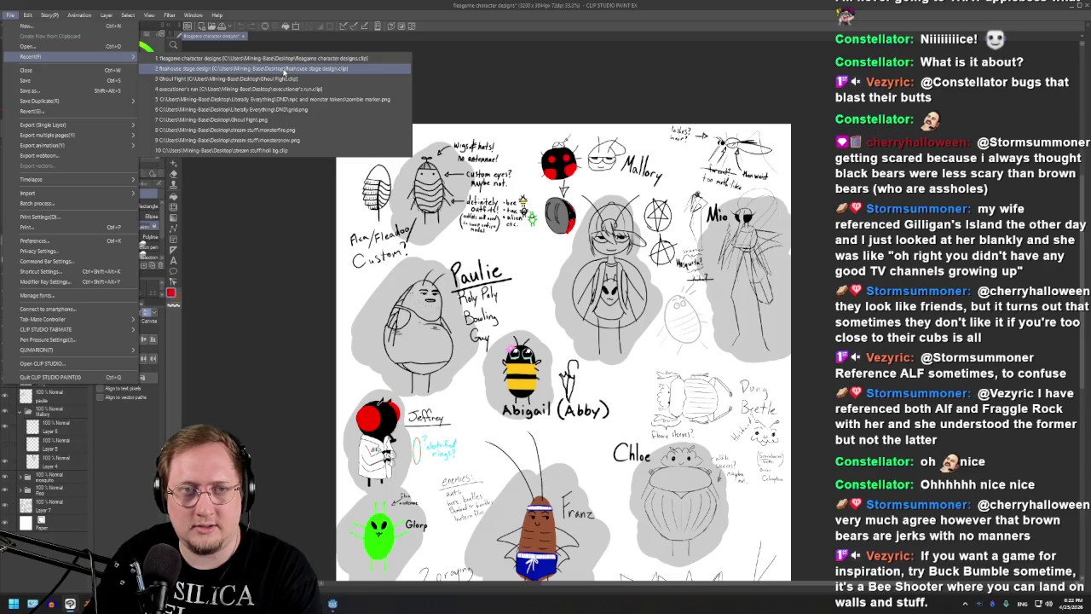
pyautogui.click(284, 69)
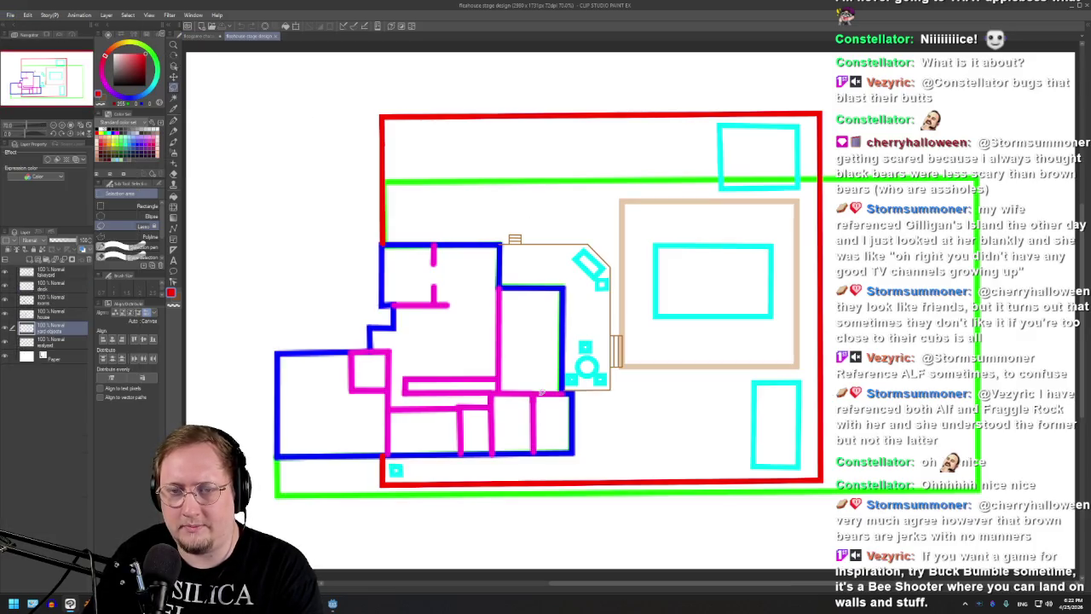
pyautogui.scroll(-2, 547, 390)
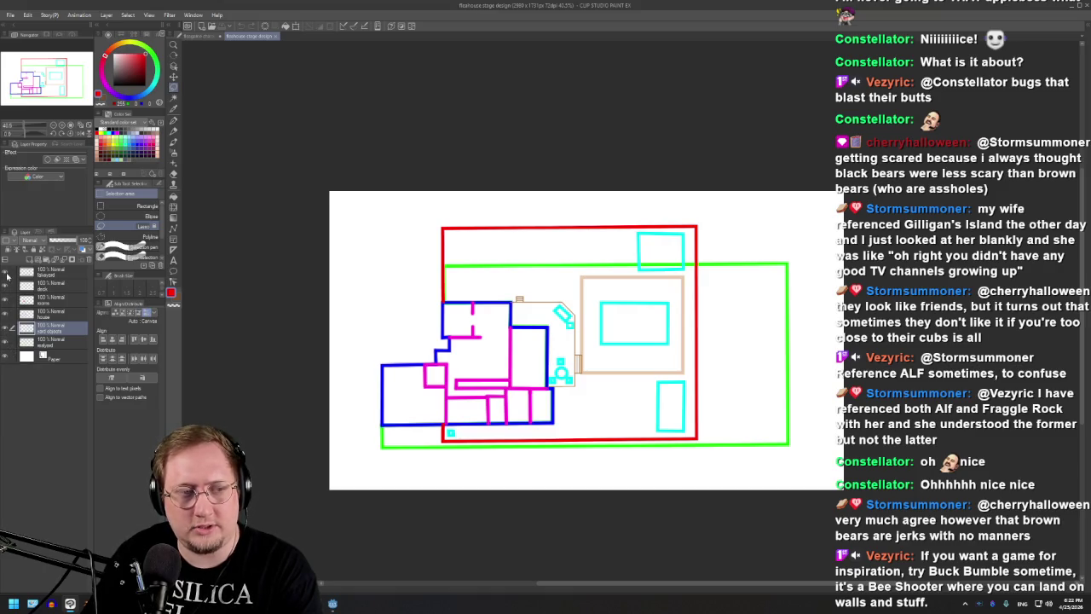
pyautogui.click(6, 272)
pyautogui.click(5, 344)
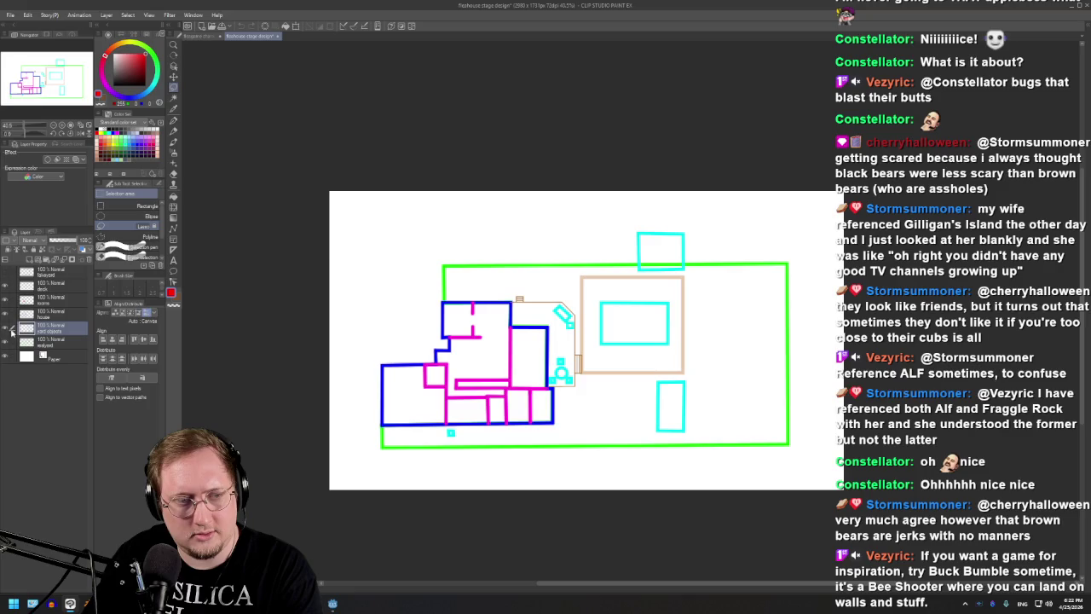
pyautogui.click(5, 328)
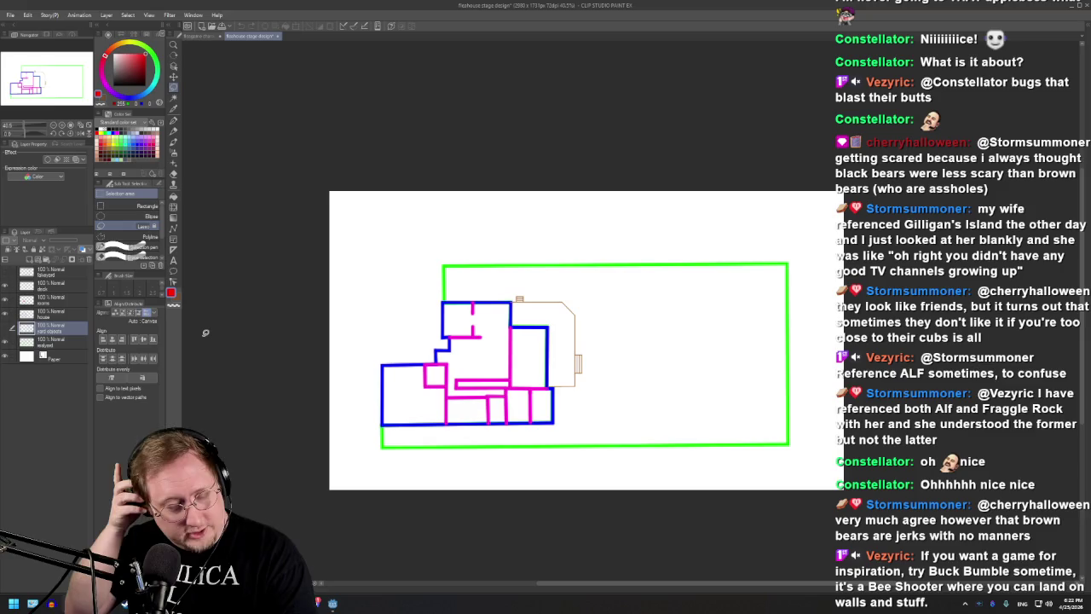
pyautogui.scroll(1, 347, 400)
pyautogui.scroll(1, 341, 418)
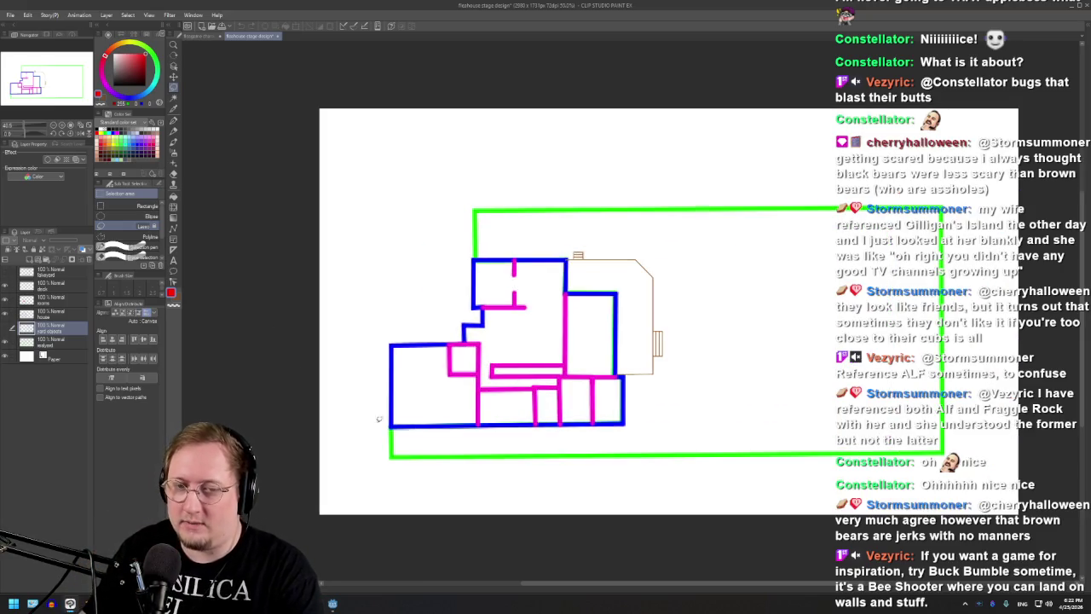
pyautogui.scroll(1, 597, 366)
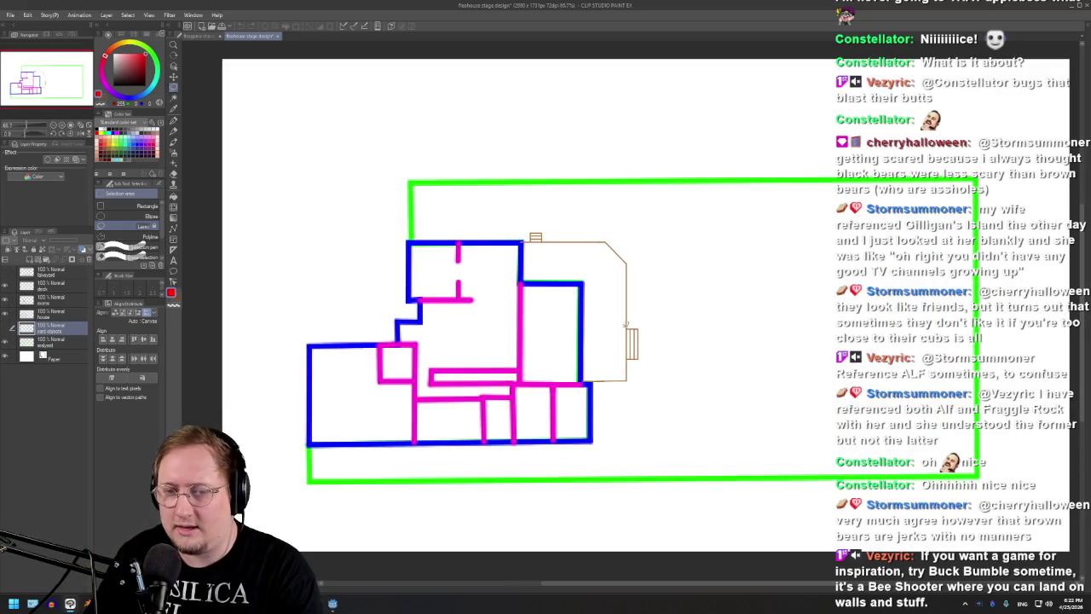
pyautogui.scroll(1, 642, 315)
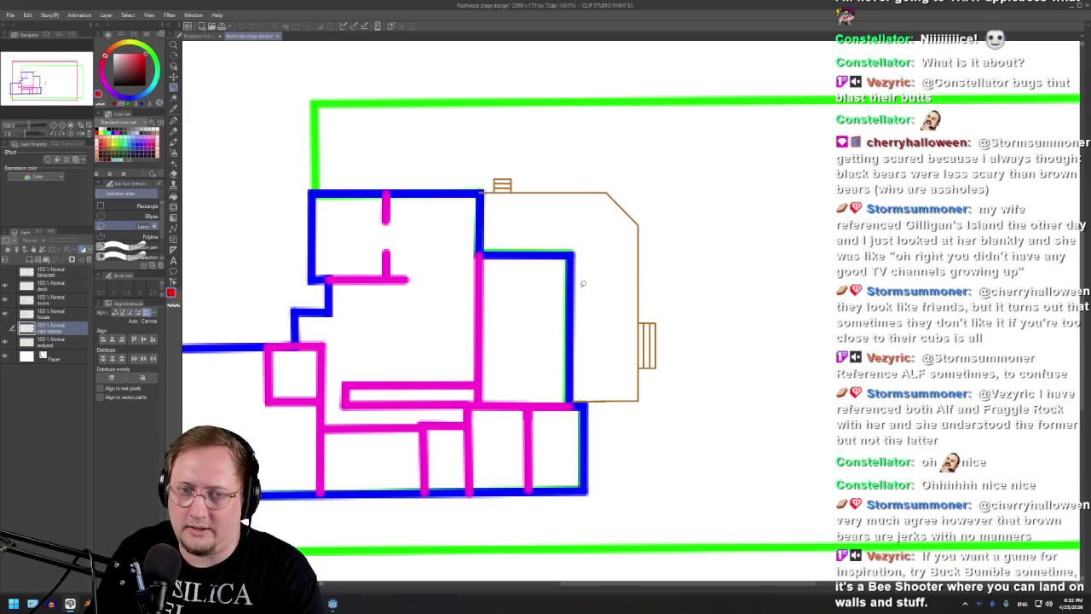
pyautogui.scroll(-1, 482, 186)
pyautogui.scroll(-1, 482, 186)
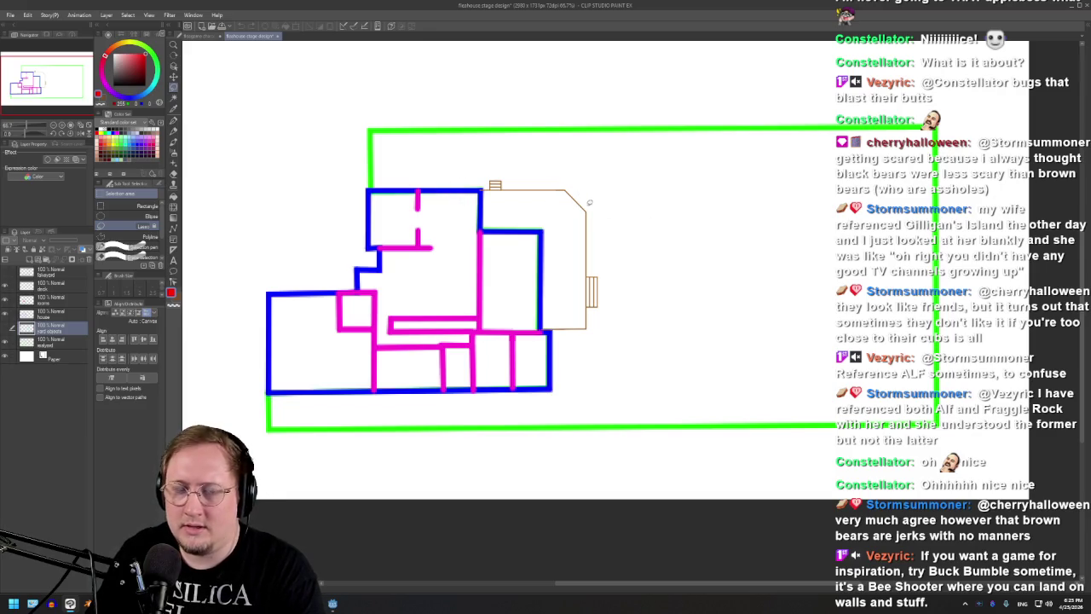
pyautogui.scroll(-2, 447, 213)
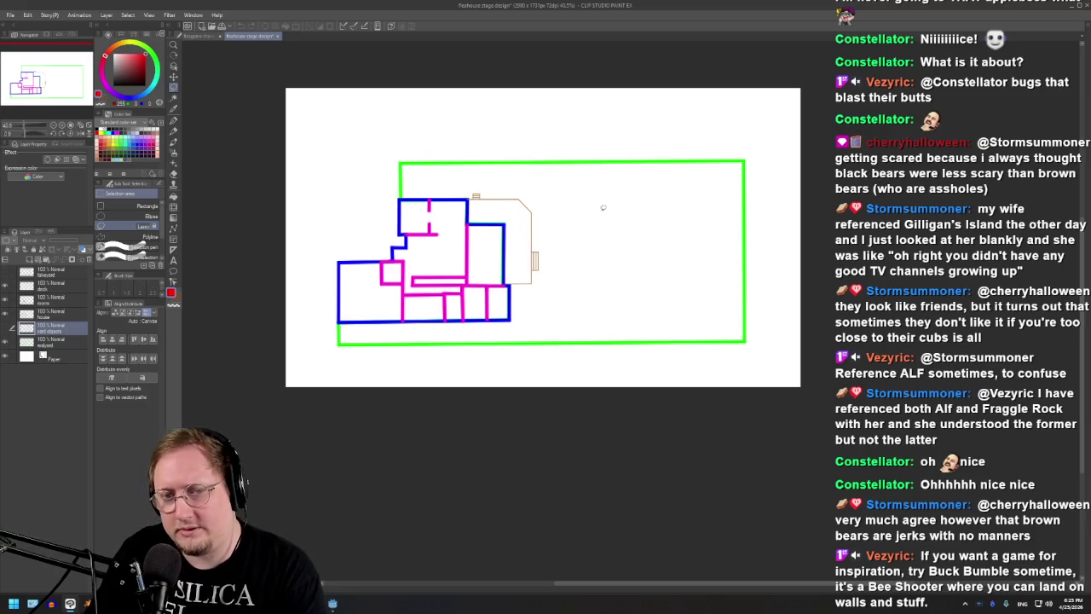
pyautogui.scroll(1, 450, 146)
pyautogui.scroll(1, 449, 146)
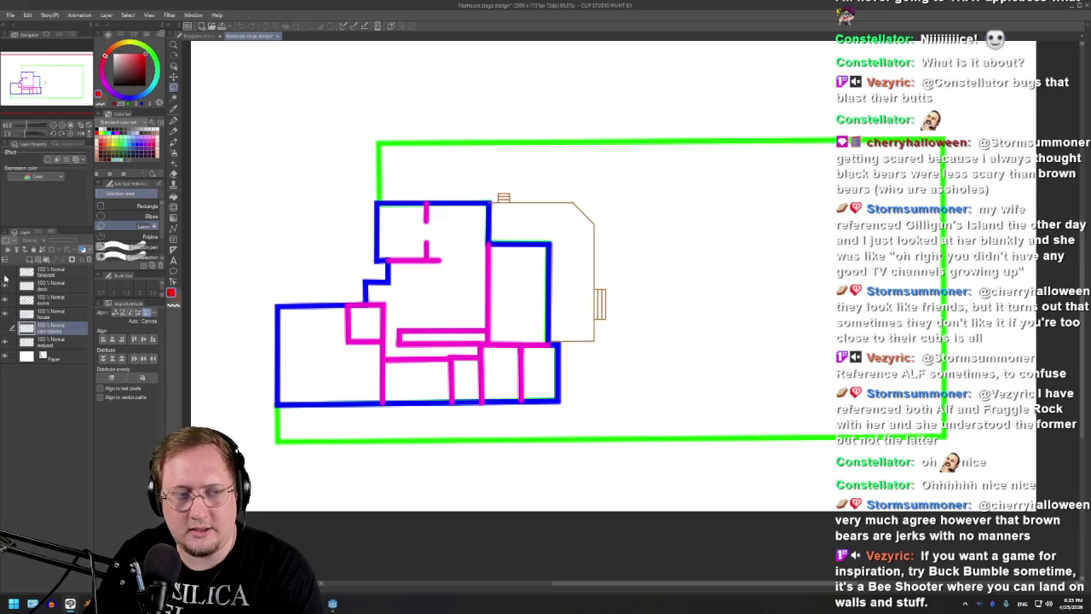
pyautogui.click(6, 275)
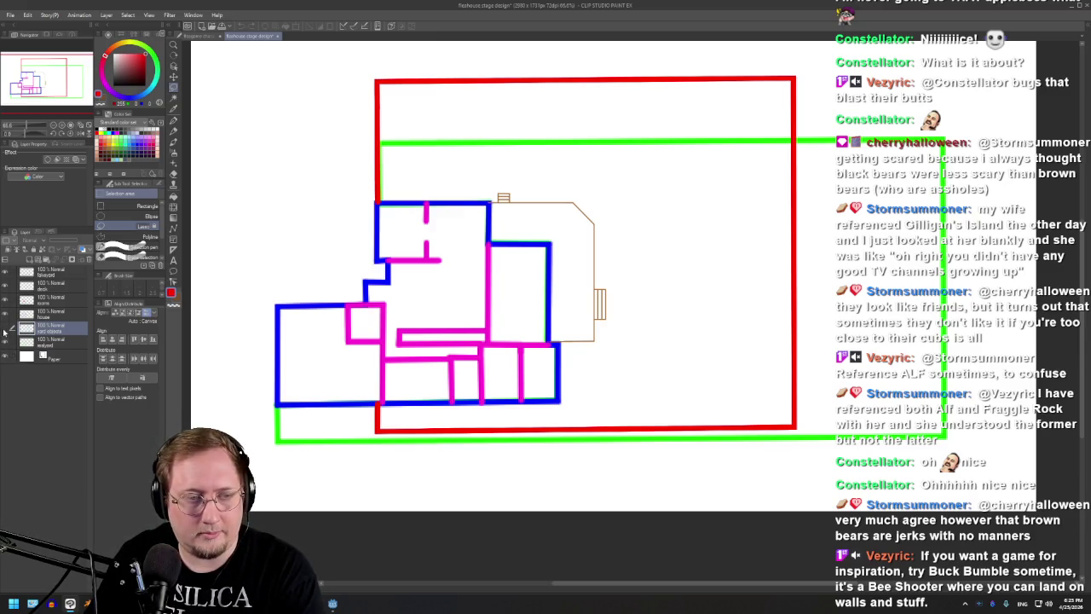
# - Hide the green yard and magenta interior-wall layers and show the cyan objects and tan deck layer
pyautogui.click(4, 347)
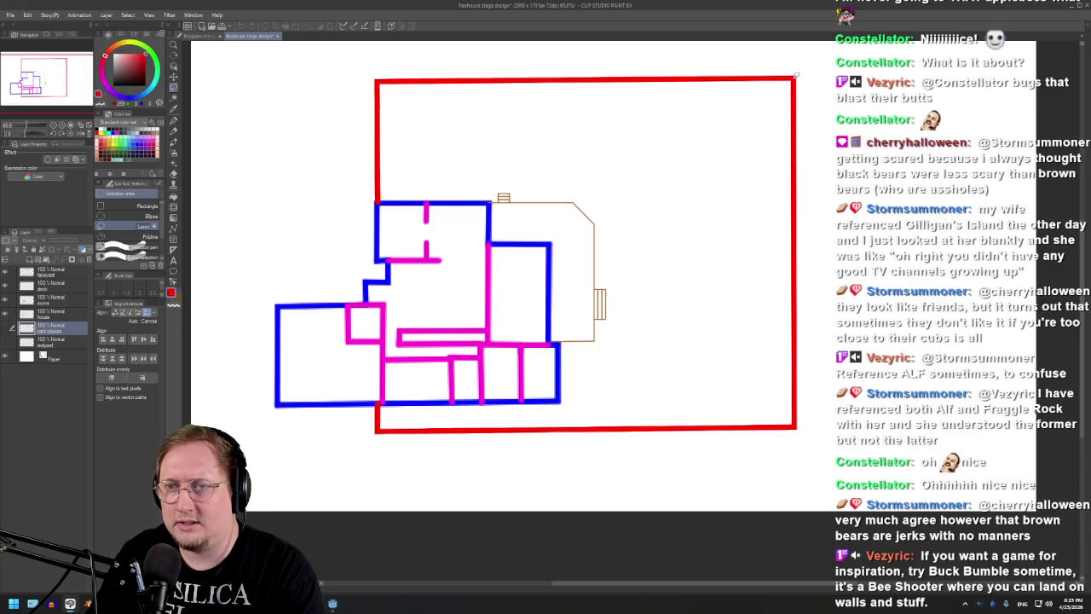
pyautogui.moveTo(794, 75)
pyautogui.mouseDown()
pyautogui.moveTo(413, 61)
pyautogui.moveTo(383, 401)
pyautogui.moveTo(793, 435)
pyautogui.moveTo(818, 312)
pyautogui.moveTo(800, 64)
pyautogui.moveTo(796, 73)
pyautogui.mouseUp()
pyautogui.hotkey('ctrl', 'd')
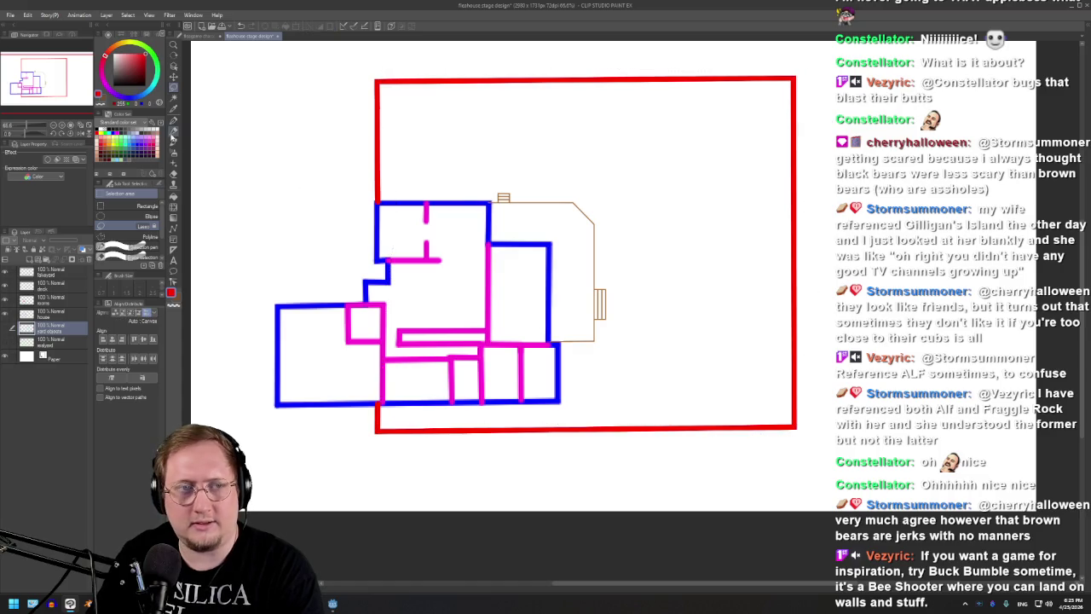
pyautogui.moveTo(378, 82)
pyautogui.mouseDown()
pyautogui.moveTo(823, 80)
pyautogui.moveTo(801, 432)
pyautogui.moveTo(384, 450)
pyautogui.moveTo(366, 202)
pyautogui.moveTo(343, 102)
pyautogui.mouseUp()
pyautogui.click(275, 178)
pyautogui.moveTo(533, 251); pyautogui.dragTo(256, 370)
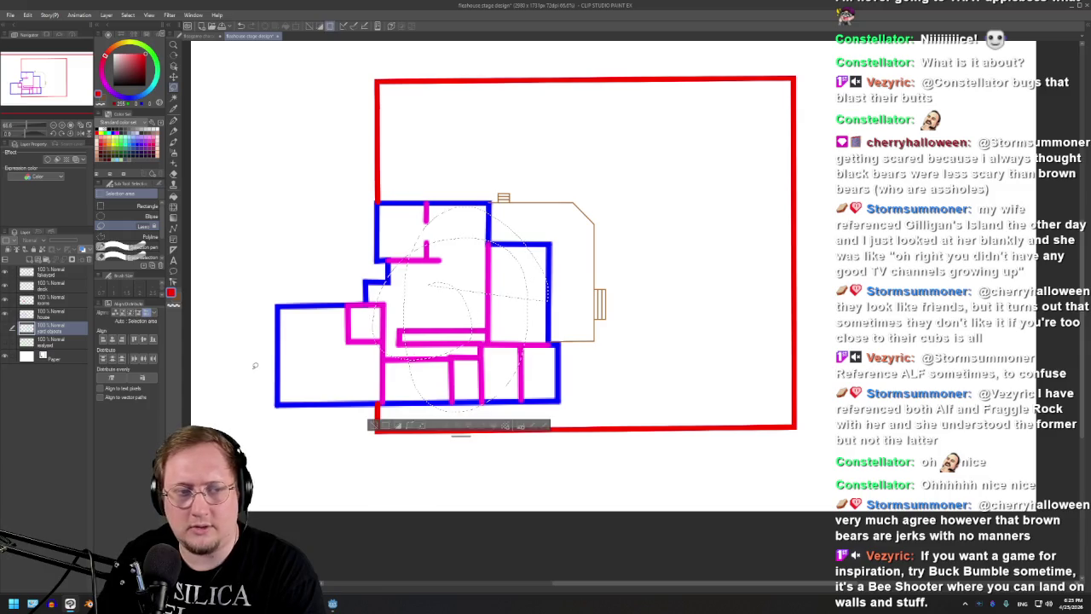
pyautogui.click(4, 305)
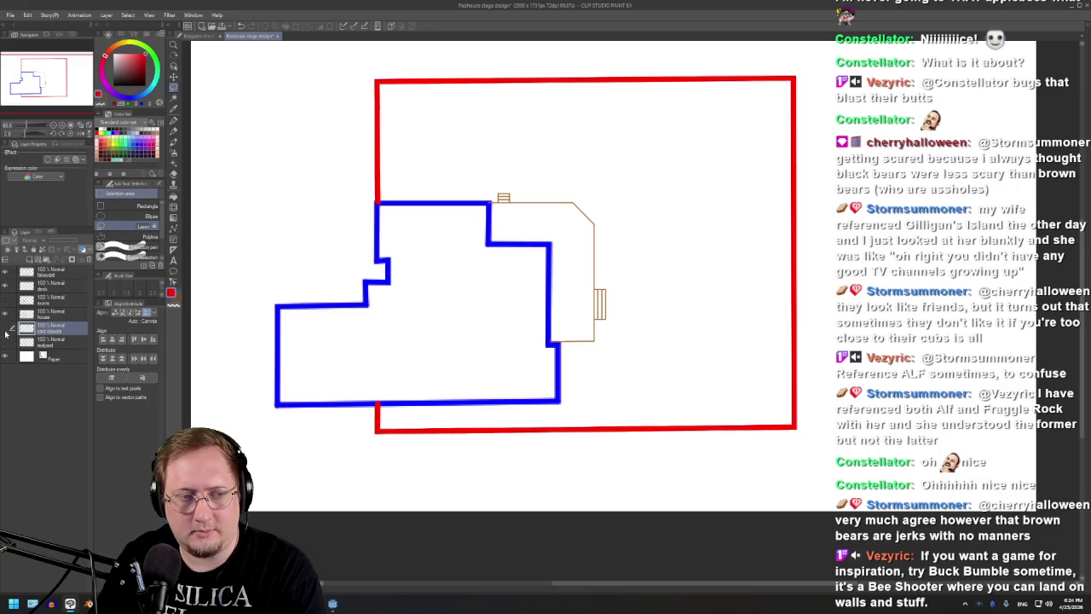
pyautogui.click(6, 330)
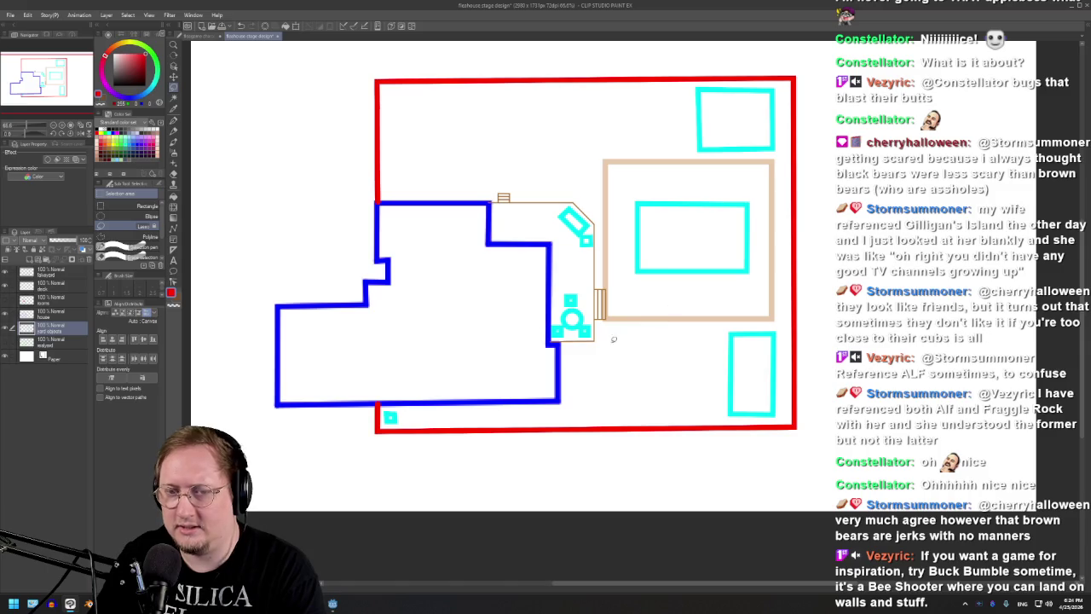
# - Select the lower-right cyan rectangle, the cyan circle by the deck, and the small cyan square
pyautogui.scroll(2, 723, 389)
pyautogui.scroll(2, 724, 389)
pyautogui.moveTo(810, 290); pyautogui.dragTo(795, 254)
pyautogui.moveTo(699, 256); pyautogui.dragTo(793, 254)
pyautogui.scroll(-2, 767, 401)
pyautogui.scroll(2, 386, 300)
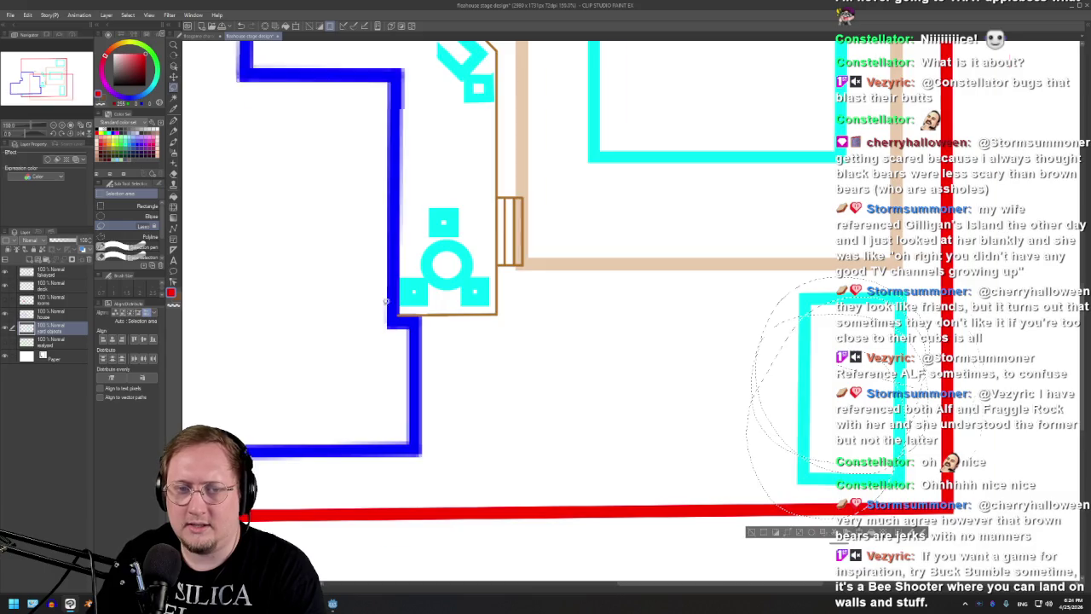
pyautogui.scroll(1, 386, 300)
pyautogui.moveTo(392, 294); pyautogui.dragTo(396, 285)
pyautogui.scroll(-2, 465, 389)
pyautogui.scroll(-1, 466, 389)
pyautogui.scroll(2, 455, 184)
pyautogui.moveTo(406, 201)
pyautogui.mouseDown()
pyautogui.moveTo(441, 167)
pyautogui.moveTo(400, 213)
pyautogui.mouseUp()
pyautogui.moveTo(516, 273); pyautogui.dragTo(496, 275)
pyautogui.hotkey('ctrl', 'd')
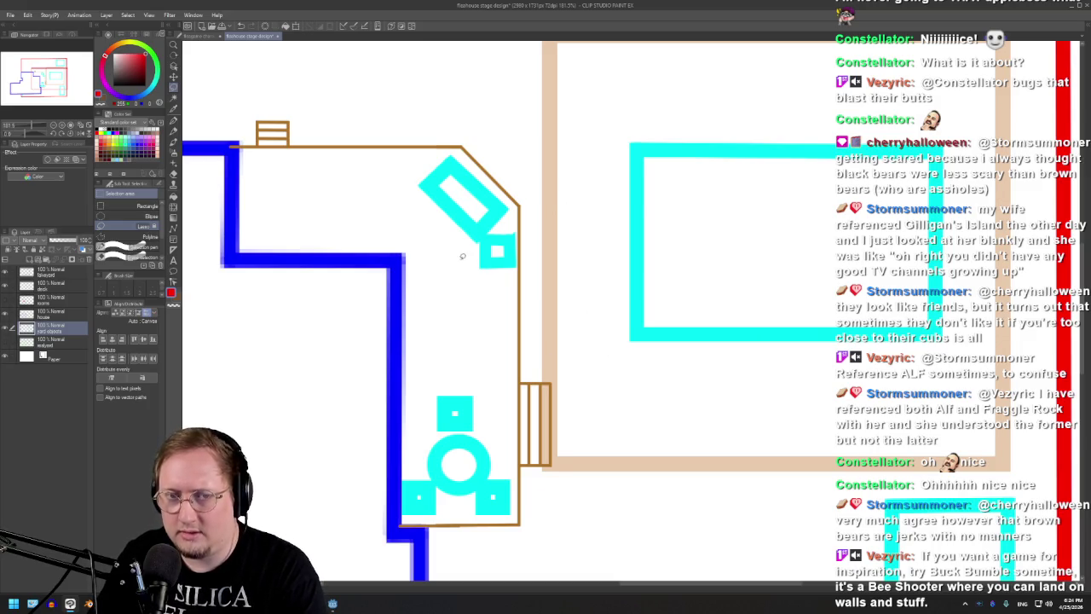
# - Select around the tan deck room and the top-right cyan rectangle to inspect them
pyautogui.scroll(-5, 555, 220)
pyautogui.scroll(3, 555, 255)
pyautogui.scroll(-1, 550, 302)
pyautogui.moveTo(509, 199)
pyautogui.mouseDown()
pyautogui.moveTo(513, 384)
pyautogui.moveTo(521, 111)
pyautogui.moveTo(766, 145)
pyautogui.moveTo(491, 104)
pyautogui.mouseUp()
pyautogui.click(701, 70)
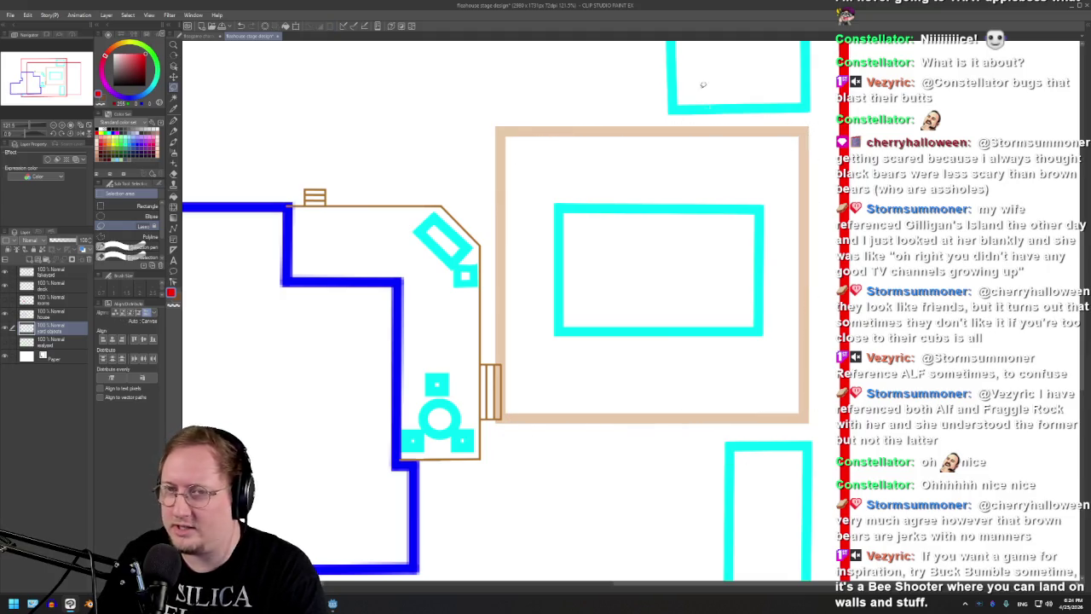
pyautogui.scroll(-1, 529, 393)
pyautogui.scroll(-1, 528, 392)
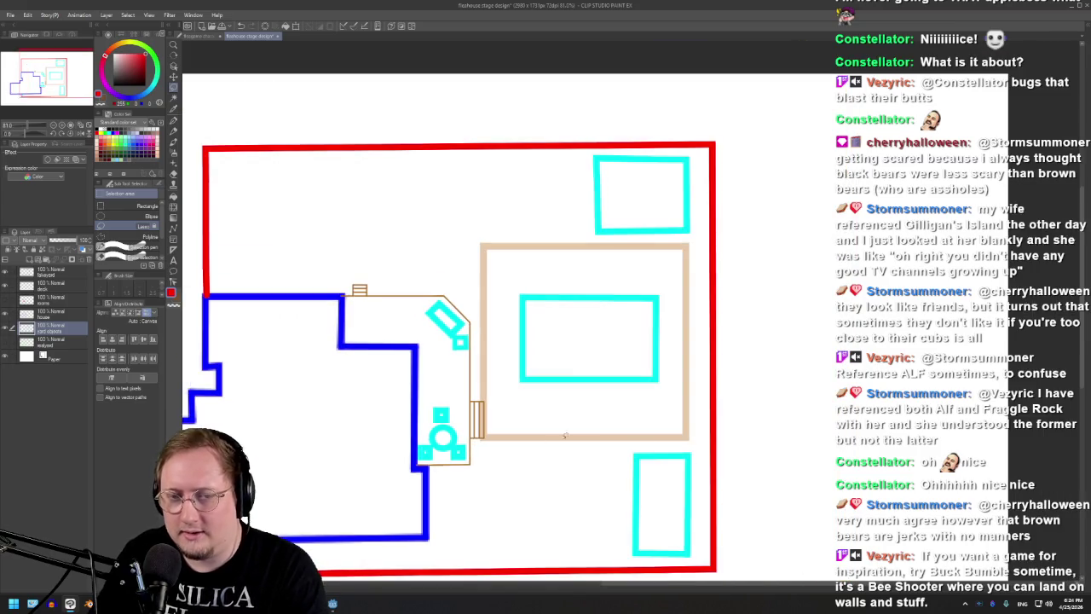
pyautogui.scroll(2, 642, 158)
pyautogui.moveTo(530, 141); pyautogui.dragTo(528, 213)
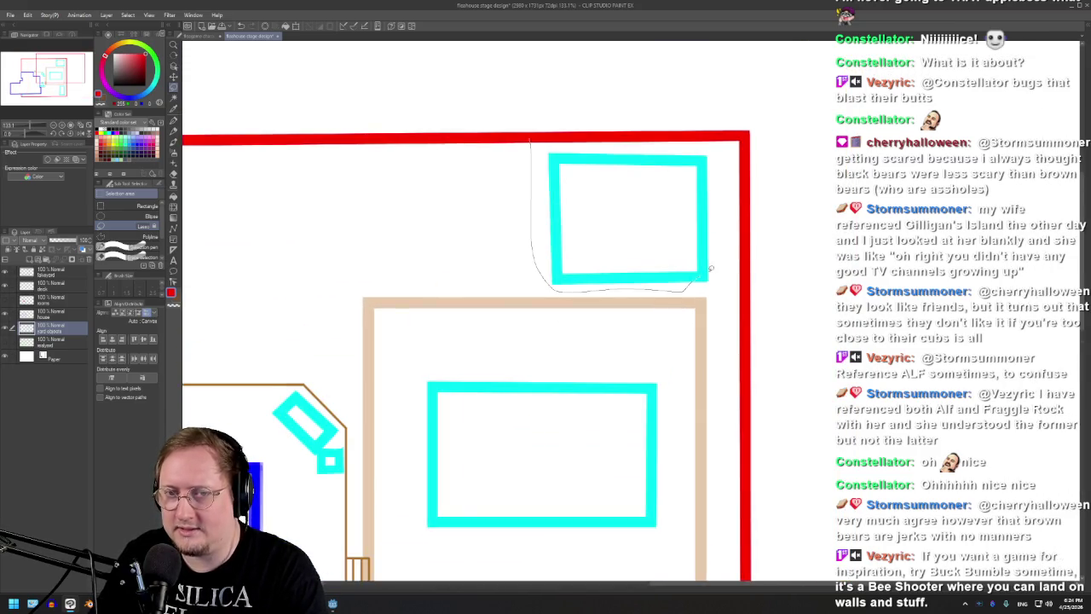
pyautogui.scroll(-2, 607, 280)
pyautogui.scroll(-1, 606, 280)
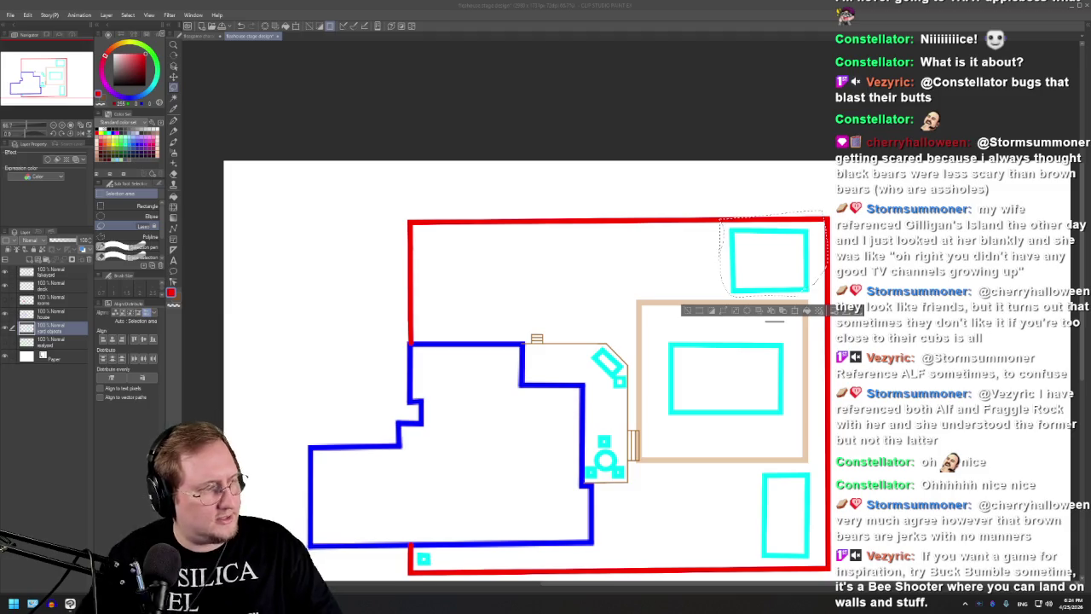
pyautogui.click(51, 604)
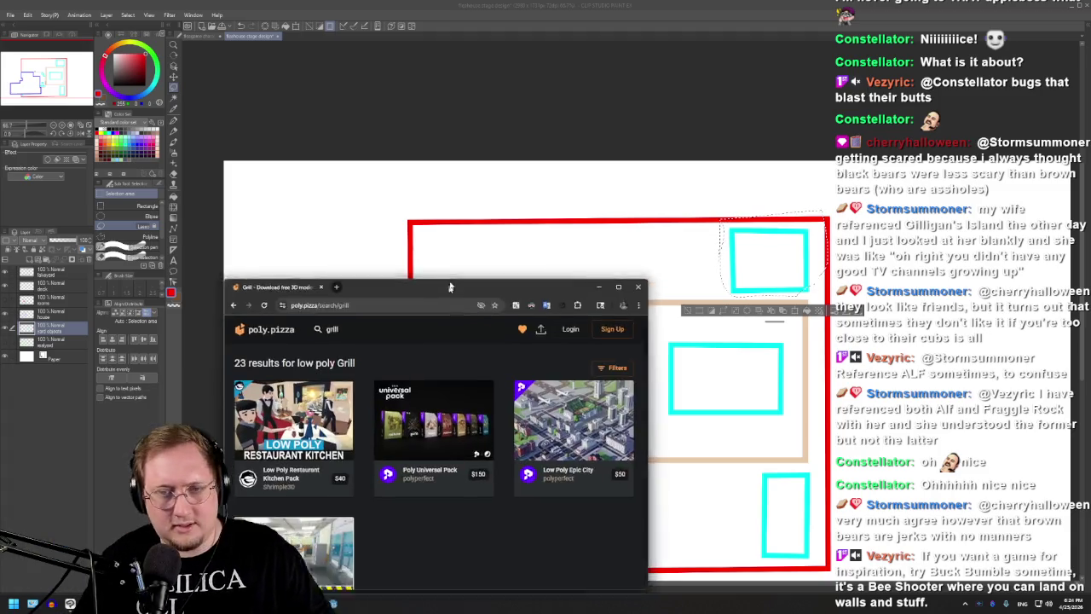
# - Maximize the browser and scroll through the low poly grill results
pyautogui.doubleClick(516, 154)
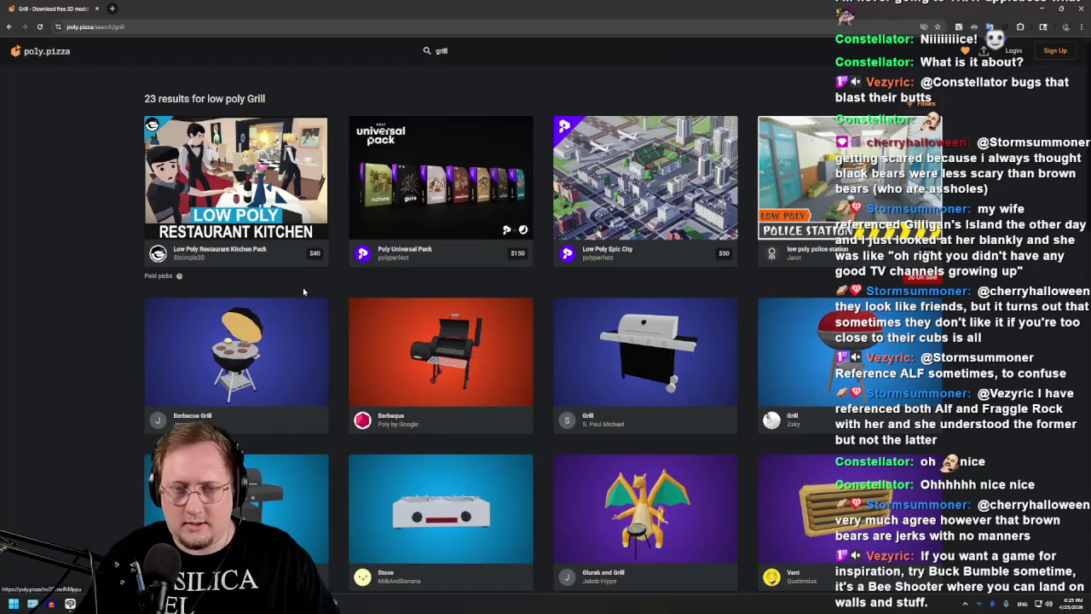
pyautogui.scroll(-2, 454, 341)
pyautogui.scroll(2, 673, 269)
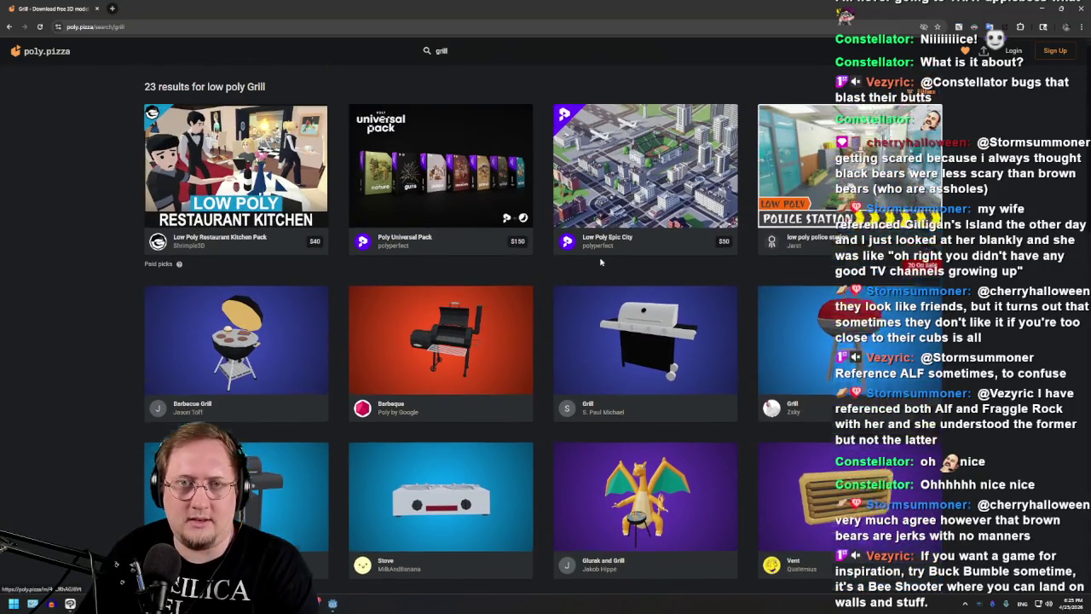
pyautogui.scroll(-5, 803, 432)
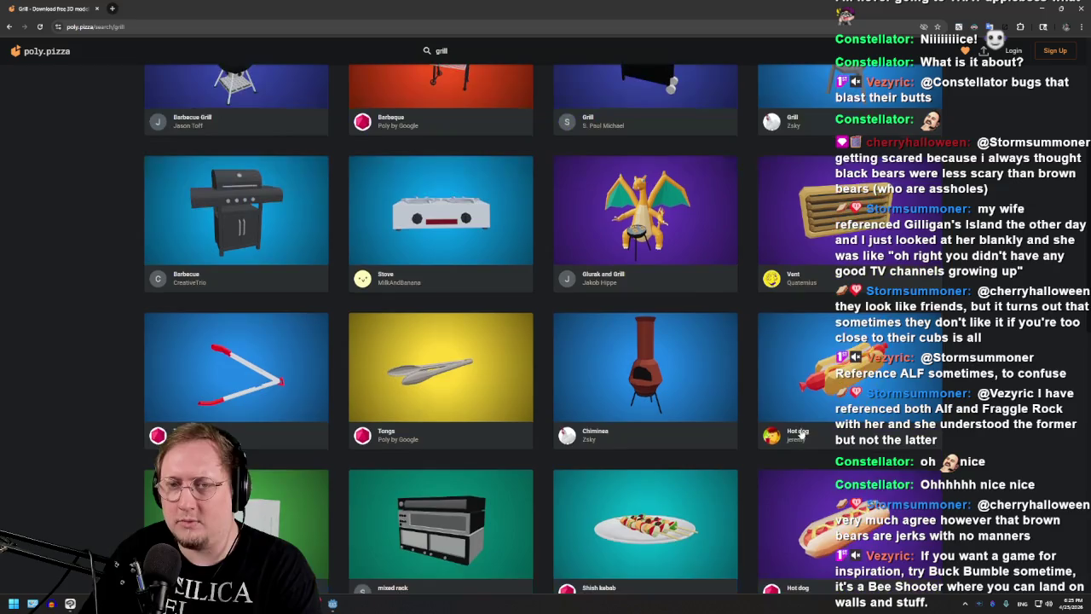
pyautogui.scroll(-10, 273, 342)
pyautogui.scroll(10, 341, 358)
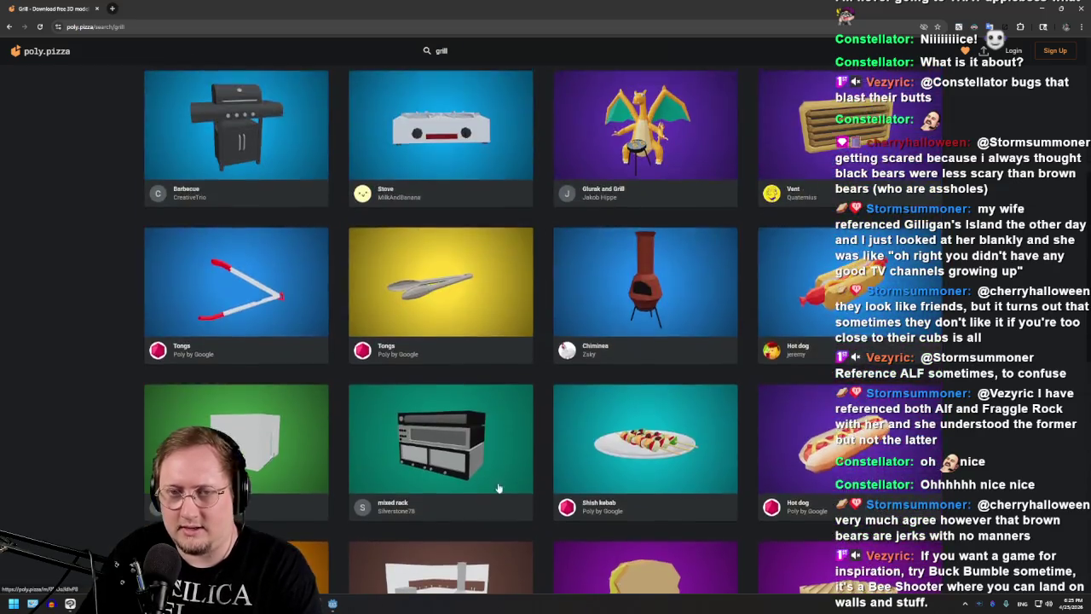
pyautogui.scroll(5, 396, 368)
pyautogui.scroll(2, 395, 368)
# - Open the Barbeque model page and rotate the barbecue to a side view
pyautogui.click(448, 334)
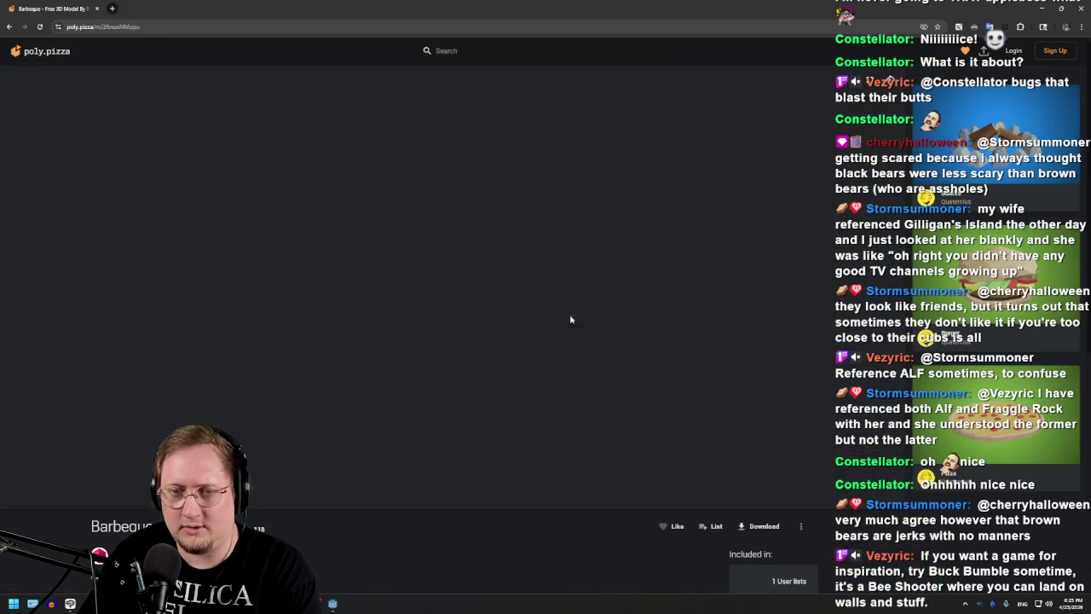
pyautogui.scroll(-3, 285, 404)
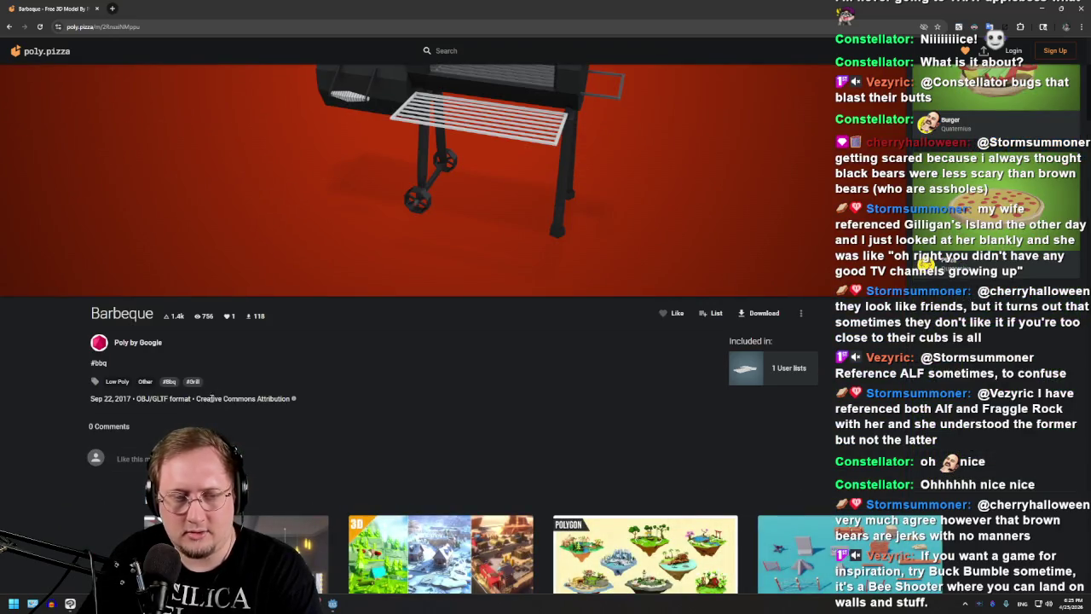
pyautogui.scroll(3, 335, 573)
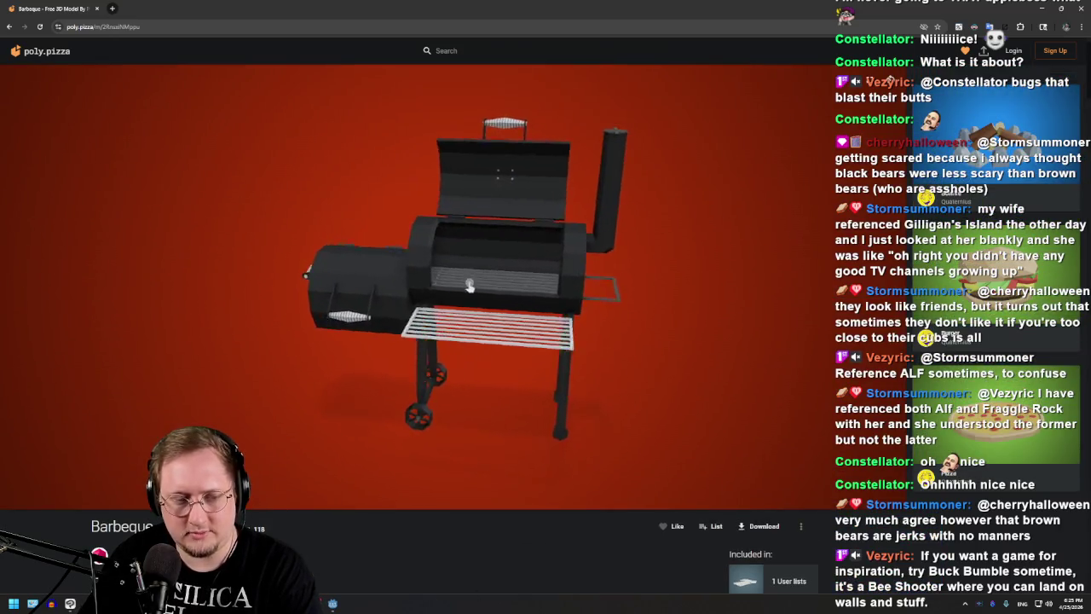
pyautogui.scroll(2, 623, 294)
pyautogui.scroll(4, 447, 287)
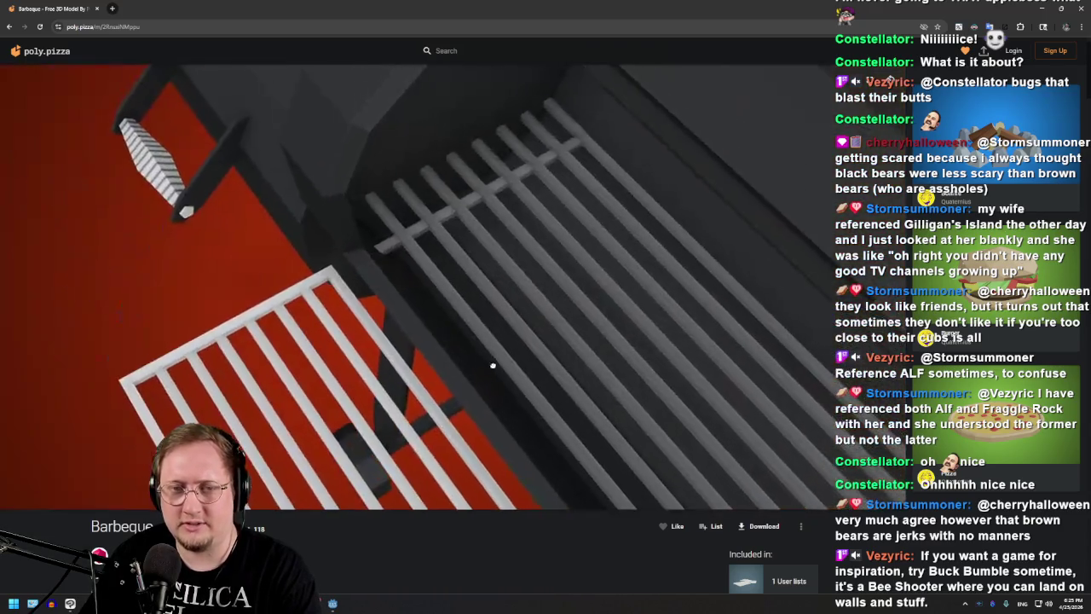
pyautogui.scroll(-5, 452, 307)
pyautogui.moveTo(440, 316); pyautogui.dragTo(608, 292)
pyautogui.scroll(3, 597, 307)
pyautogui.scroll(3, 479, 302)
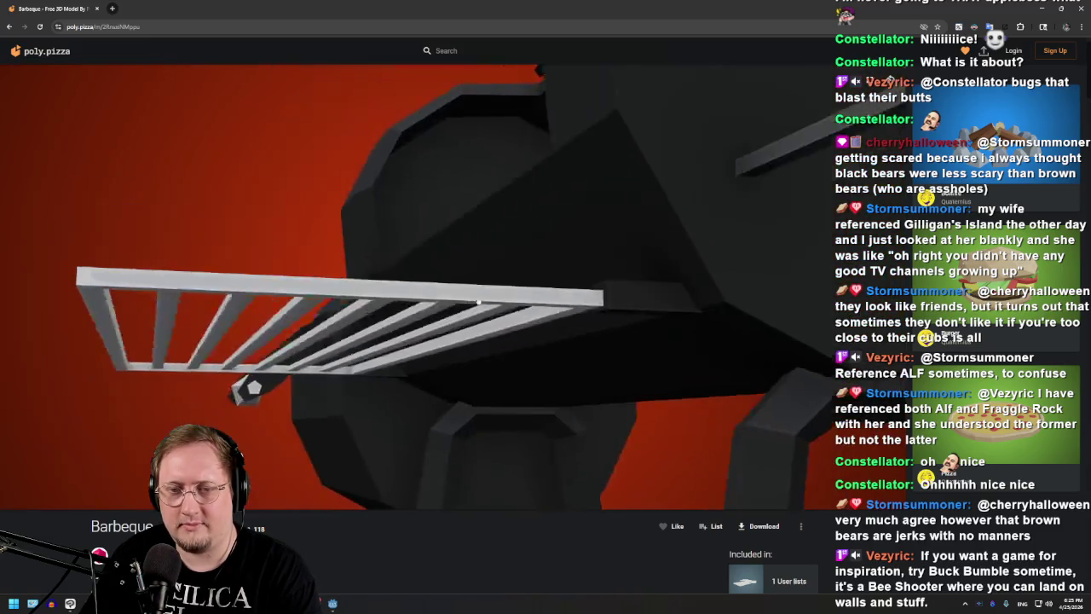
pyautogui.scroll(-2, 478, 301)
pyautogui.scroll(-3, 483, 292)
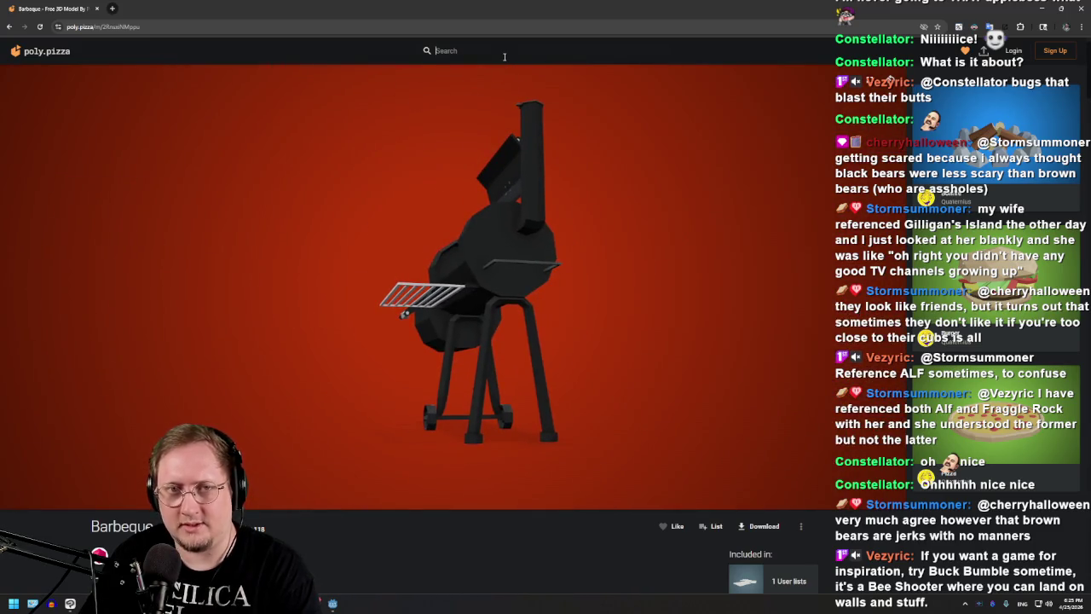
# - Search poly.pizza for 'flower' and open the Desert marigold model
pyautogui.write('flower')
pyautogui.press('Return')
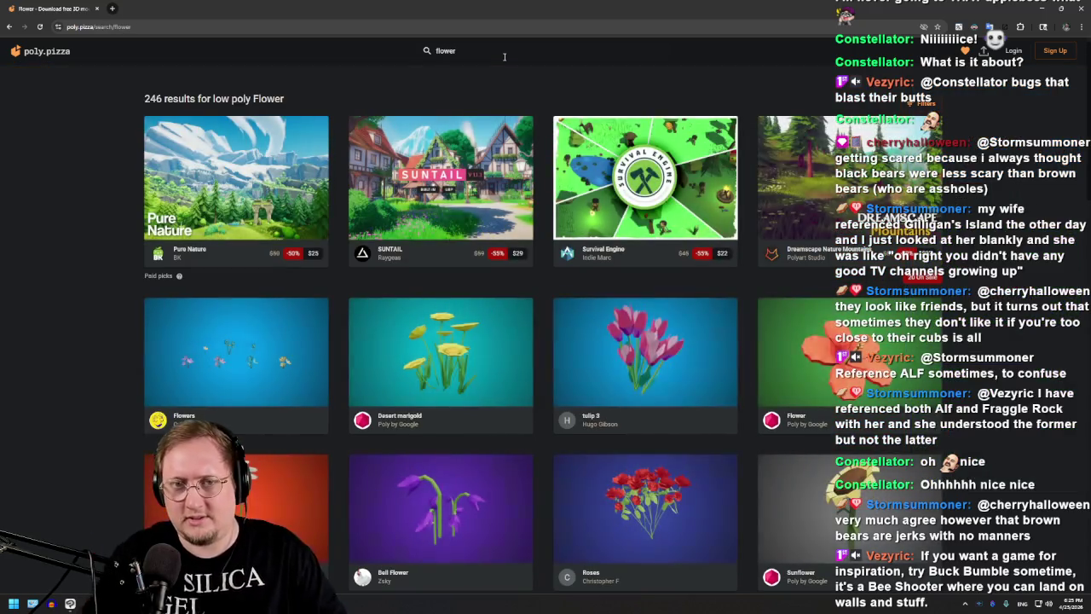
pyautogui.scroll(-3, 545, 255)
pyautogui.click(441, 136)
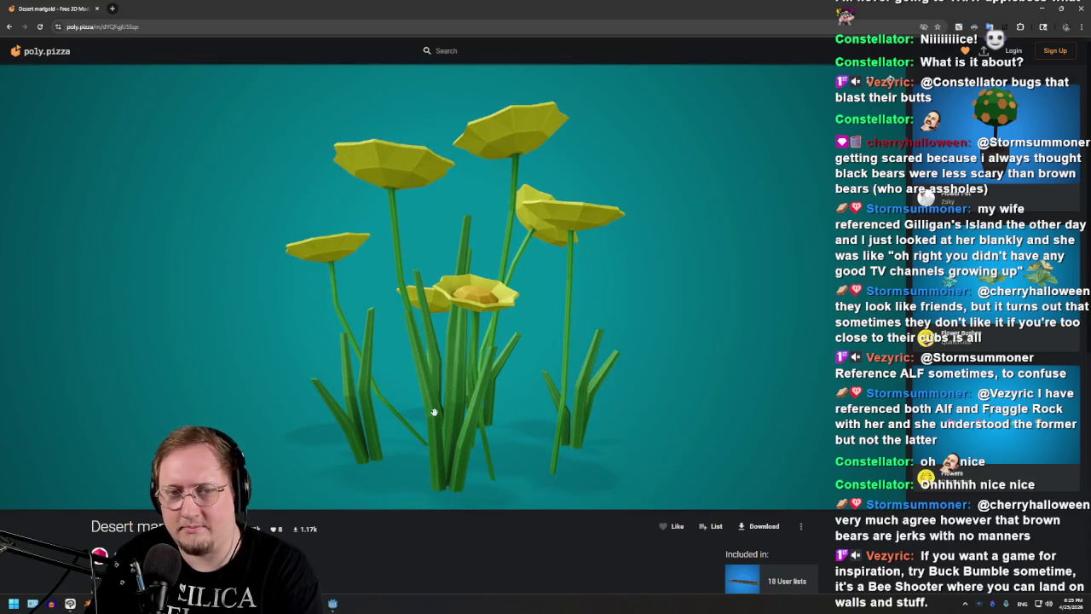
# - Return to the flower results and minimize the browser to reveal the floor plan
pyautogui.click(10, 28)
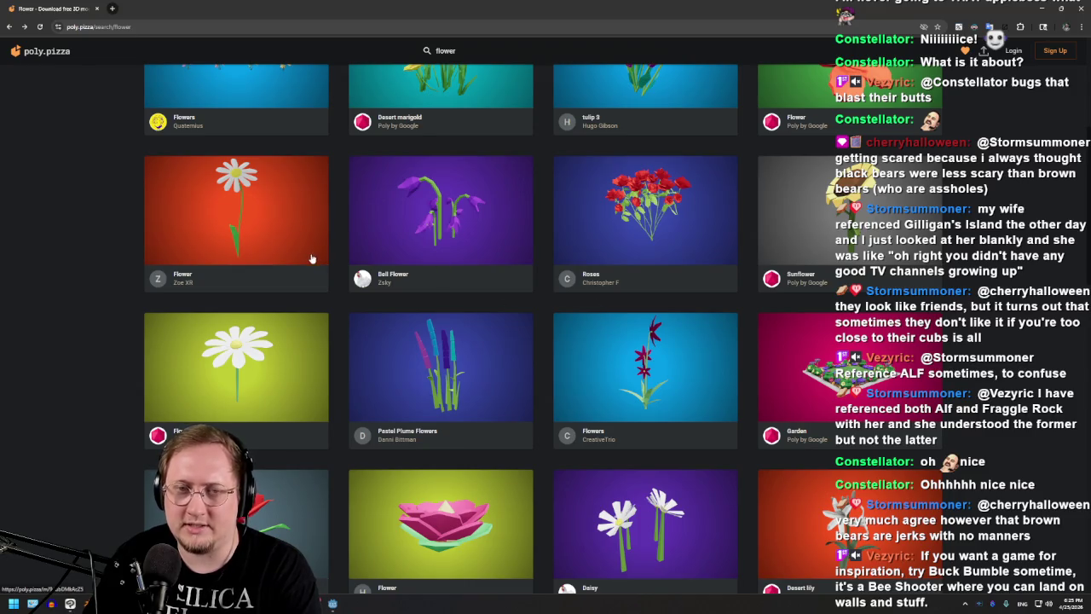
pyautogui.moveTo(234, 7); pyautogui.dragTo(266, 64)
pyautogui.click(461, 358)
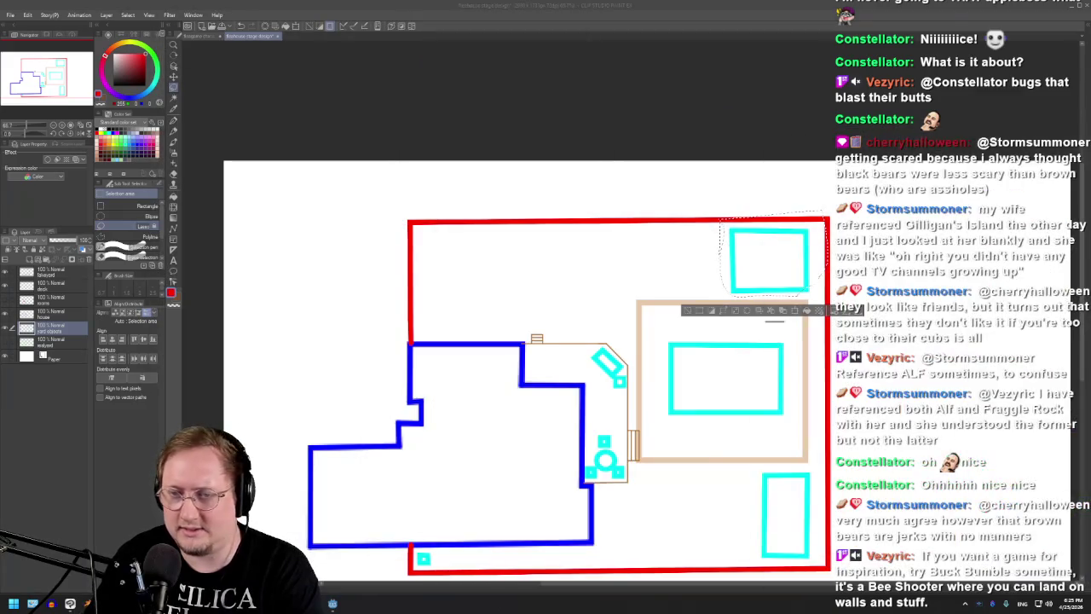
# - Briefly zoom the floor plan, then bring up and hide the flower search browser
pyautogui.scroll(-2, 475, 415)
pyautogui.scroll(3, 476, 415)
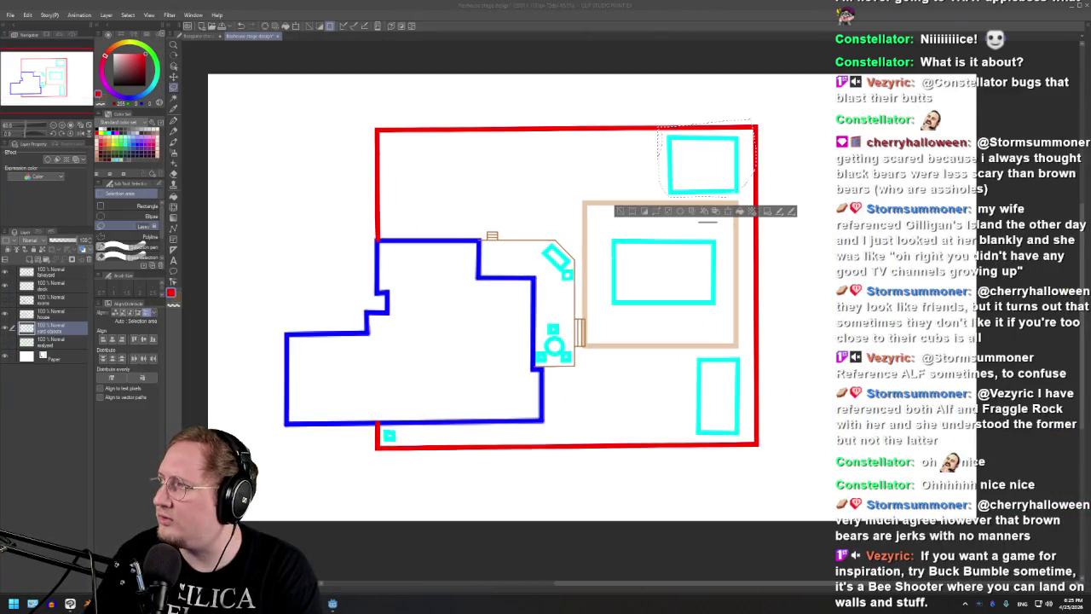
pyautogui.hotkey('alt', 'Tab')
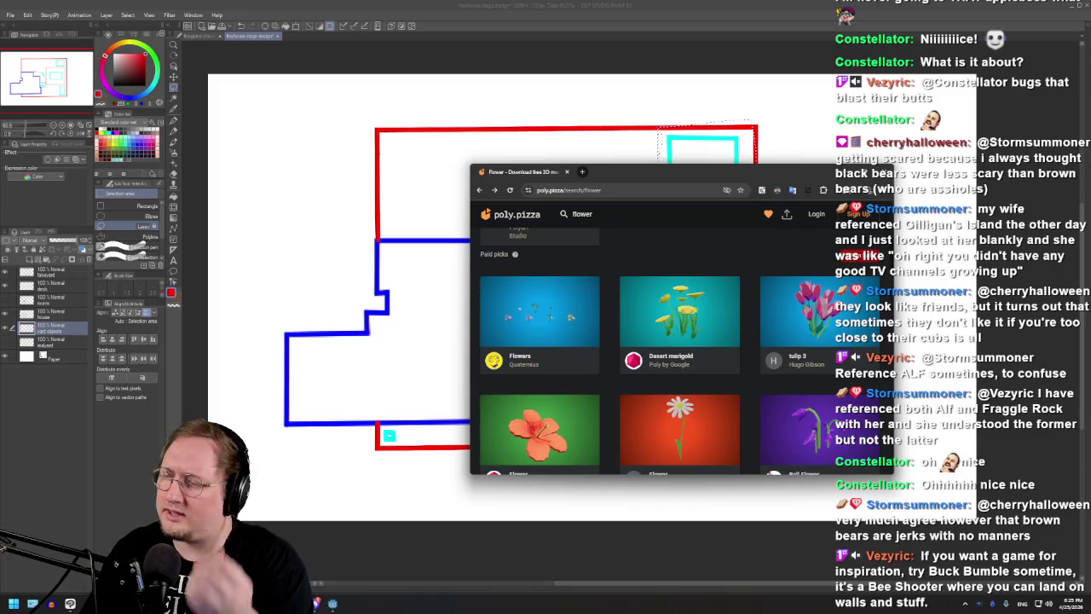
pyautogui.click(814, 174)
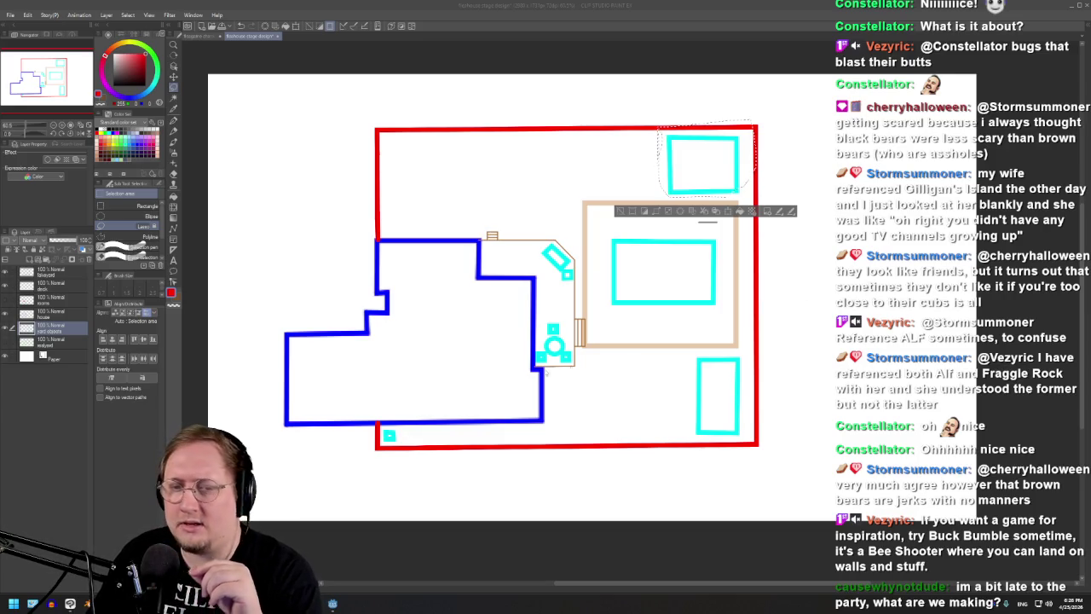
# - Zoom in close on the cyan furniture, zoom back out, and minimize Clip Studio Paint
pyautogui.scroll(1, 557, 345)
pyautogui.scroll(2, 556, 345)
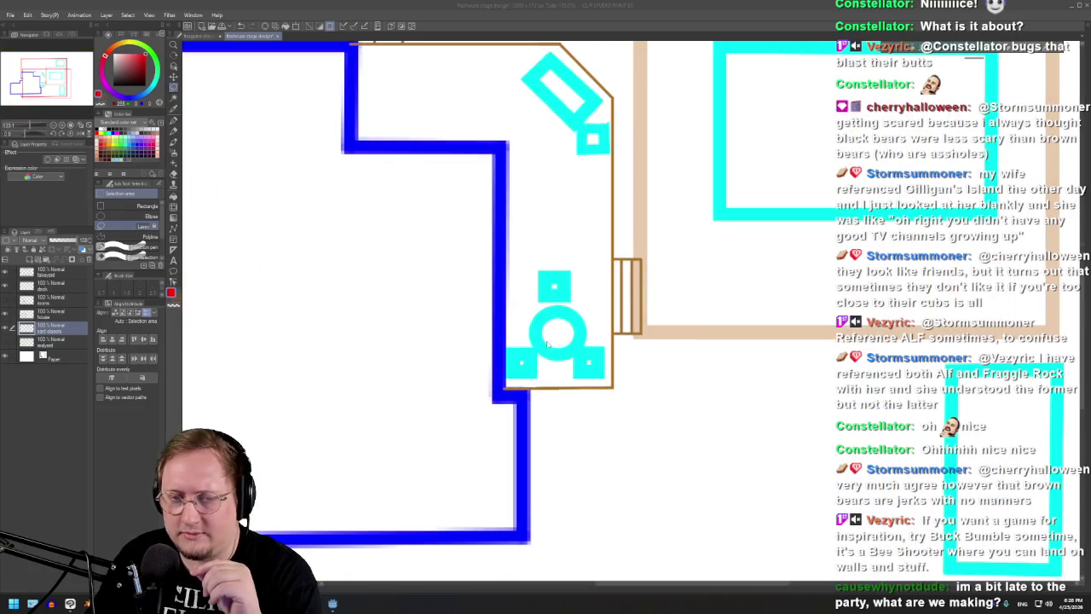
pyautogui.scroll(2, 571, 348)
pyautogui.scroll(1, 533, 352)
pyautogui.scroll(1, 546, 362)
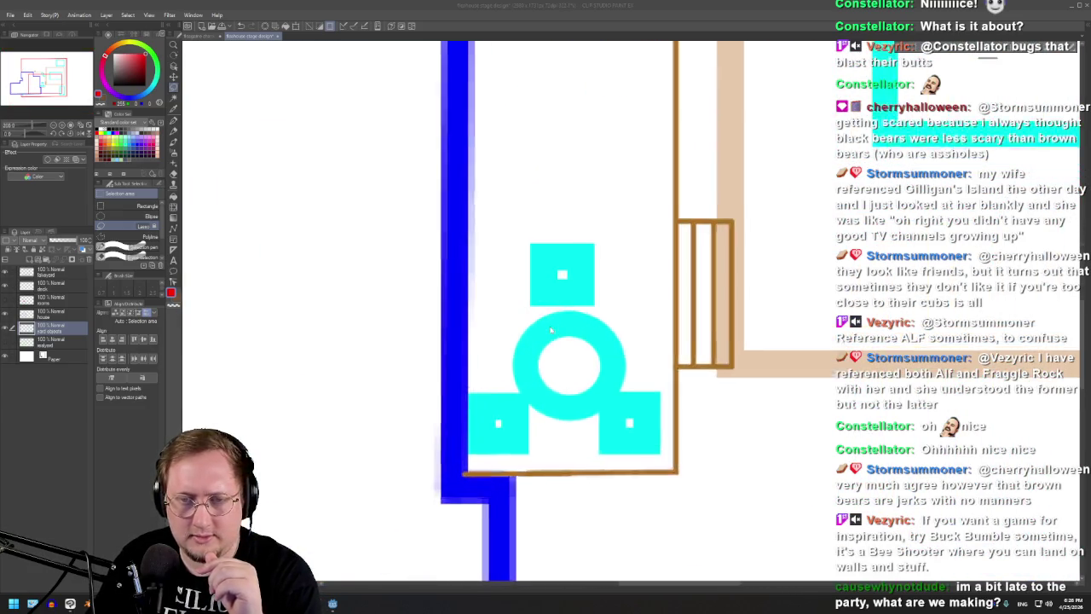
pyautogui.scroll(1, 562, 375)
pyautogui.scroll(1, 575, 388)
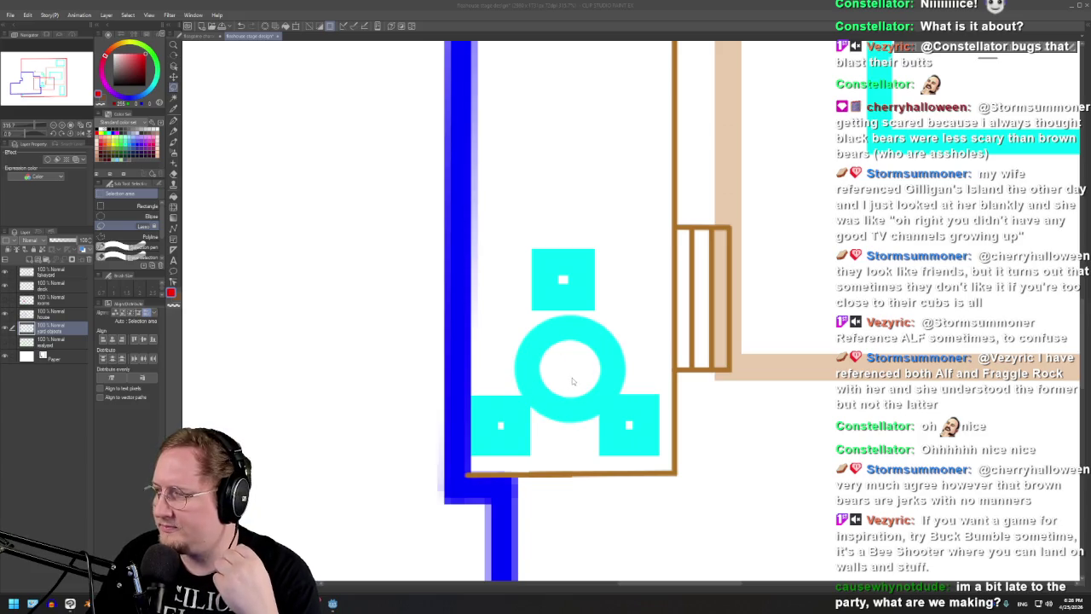
pyautogui.scroll(-2, 451, 322)
pyautogui.scroll(-2, 597, 205)
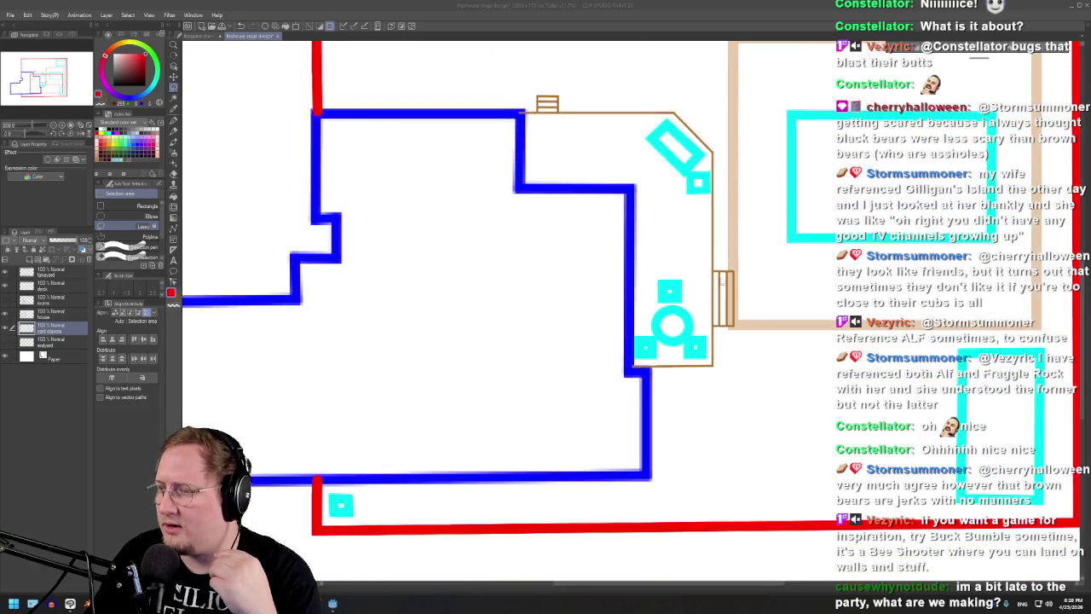
pyautogui.scroll(-1, 740, 73)
pyautogui.click(1075, 6)
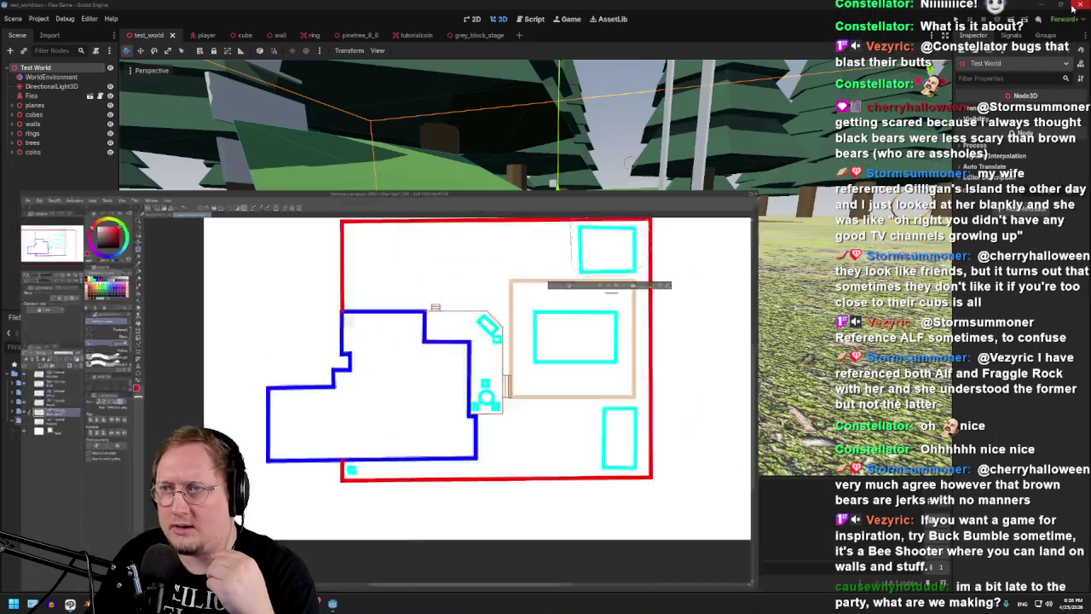
# - Run the game with F5, walk the flea over the slope to collect the golden pickup, then stop
pyautogui.press('F5')
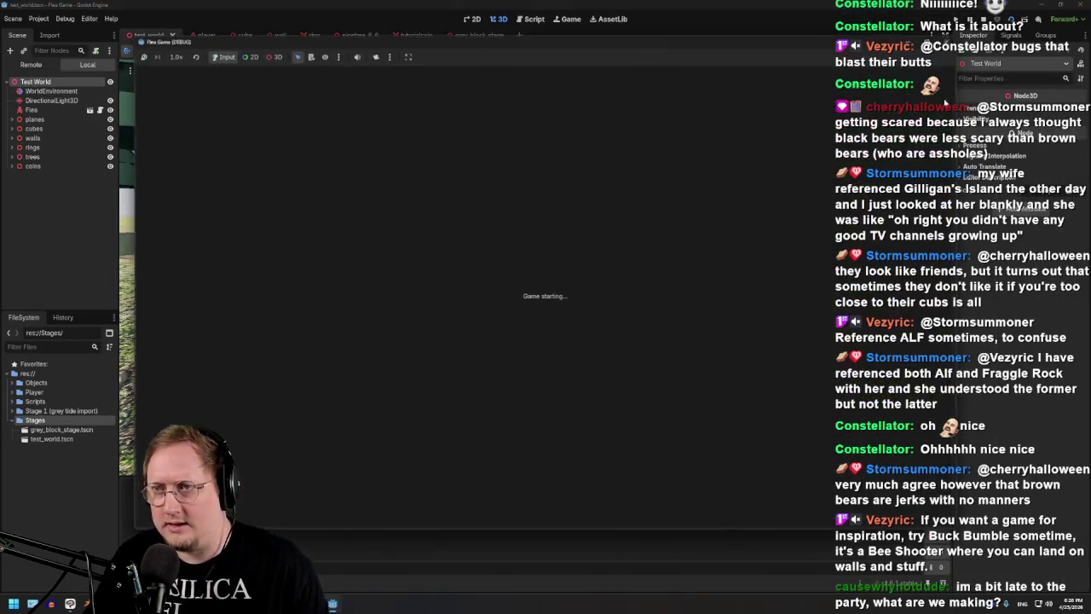
pyautogui.press('w')
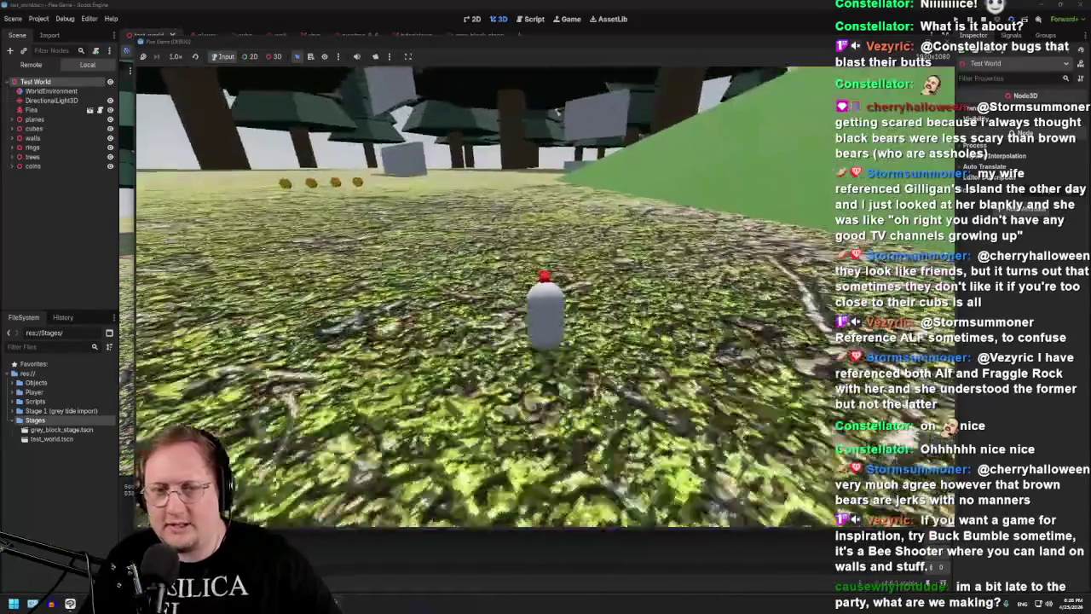
pyautogui.press('w')
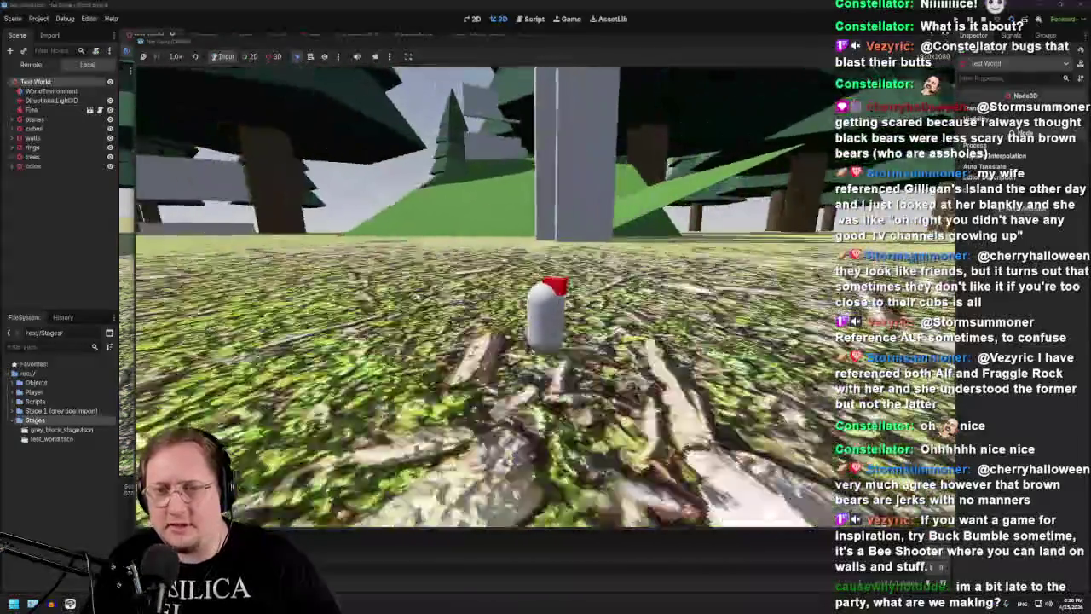
pyautogui.press('w')
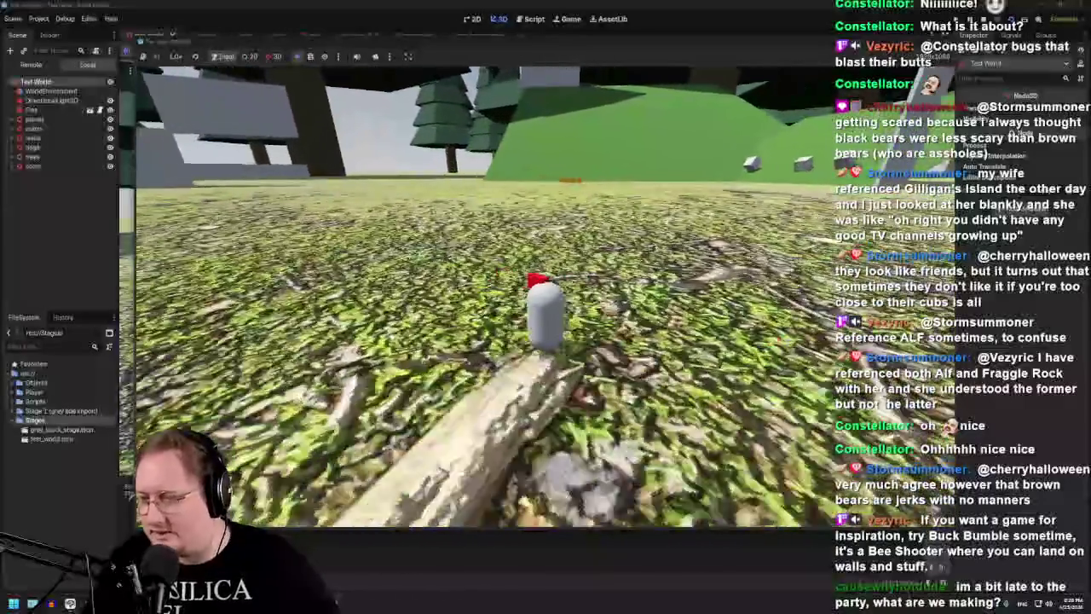
pyautogui.press('w')
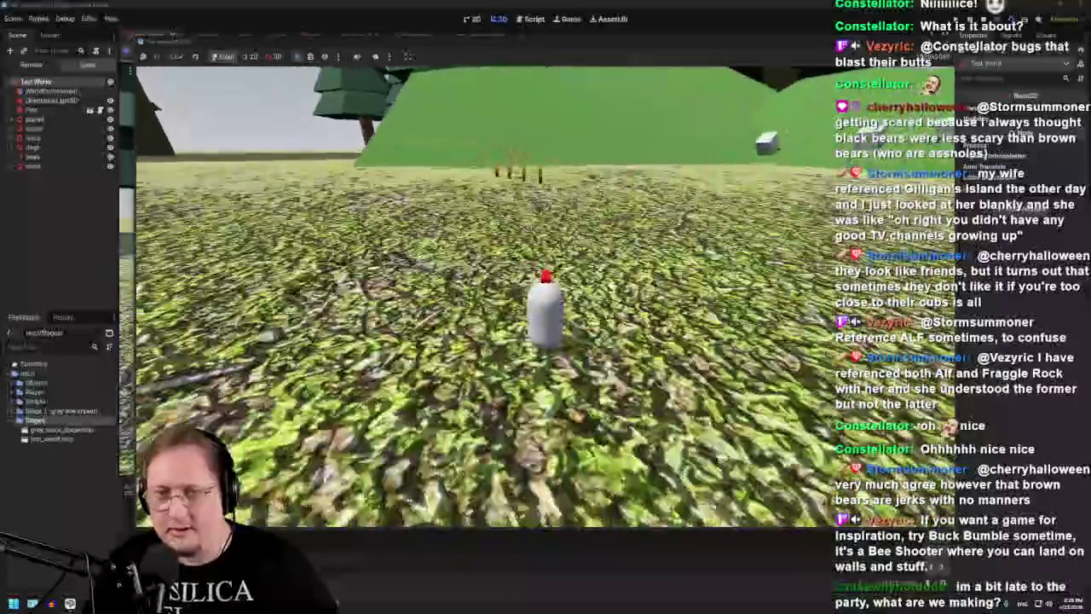
pyautogui.press('w')
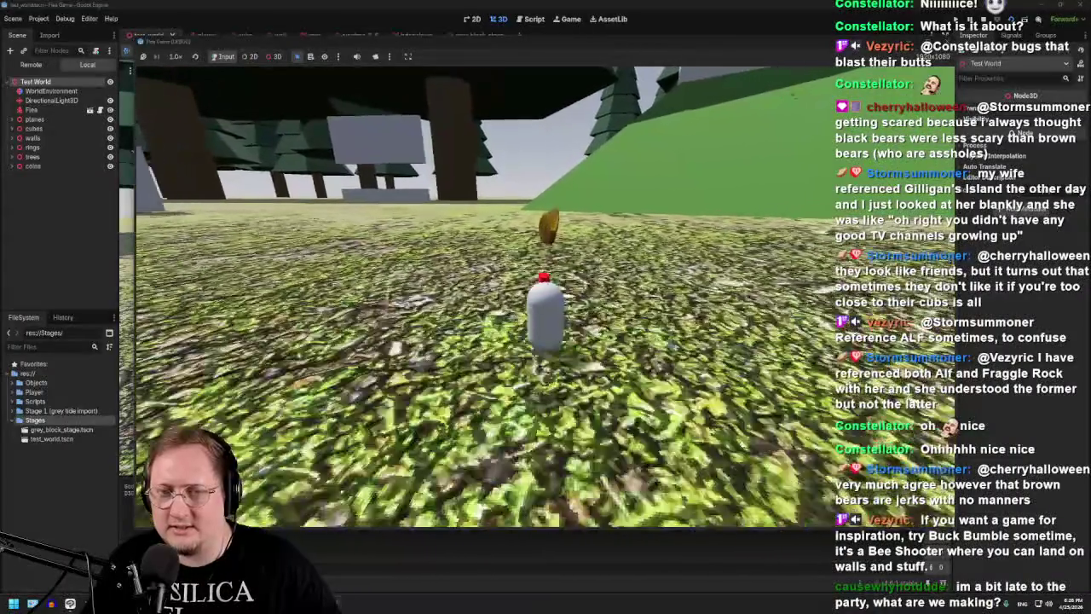
pyautogui.press('w')
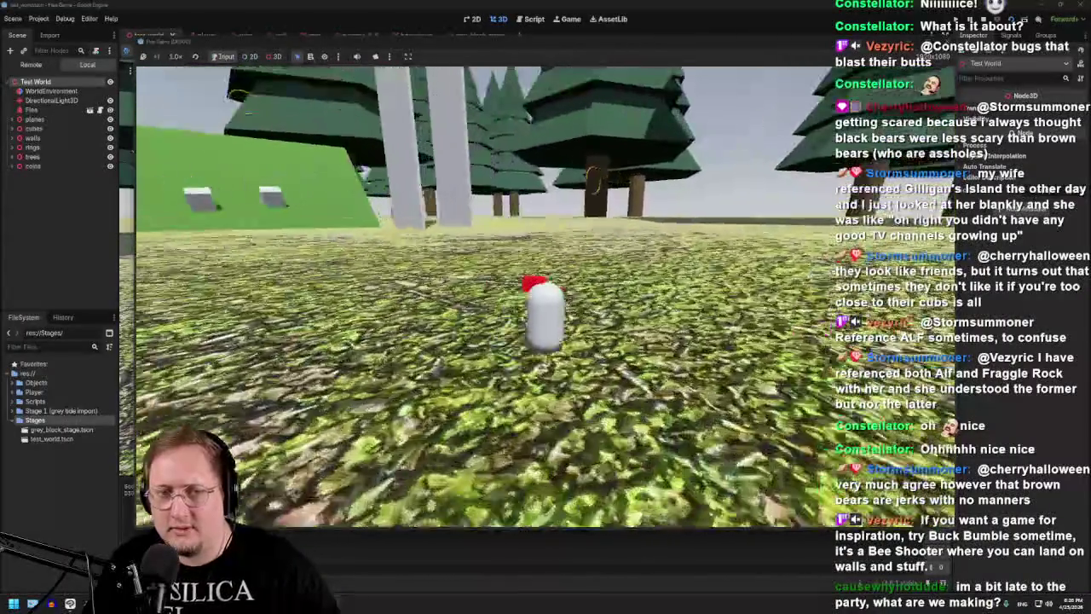
pyautogui.press('w')
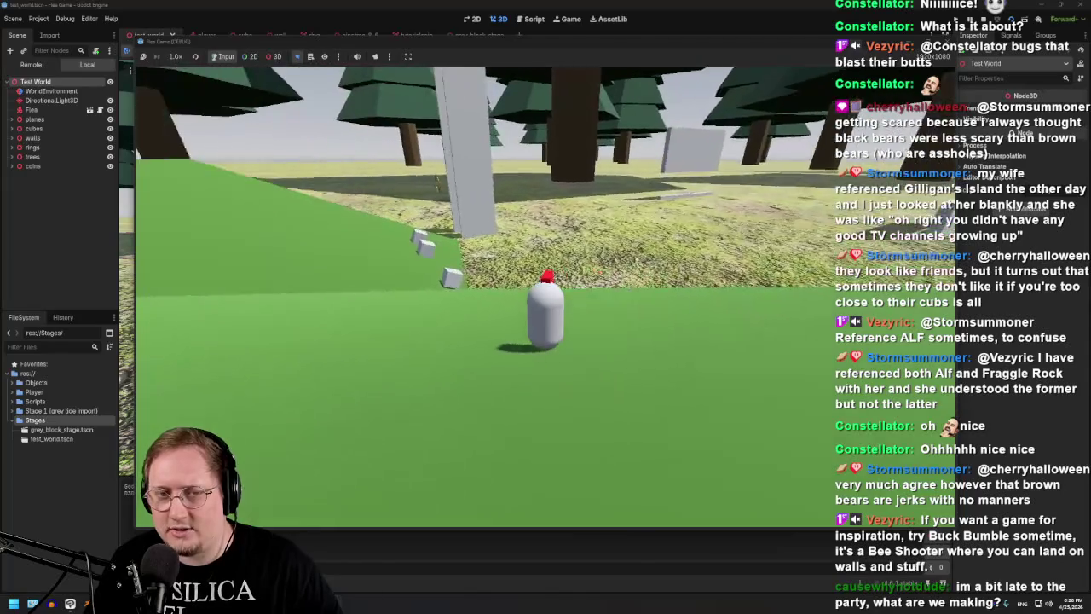
pyautogui.press('w')
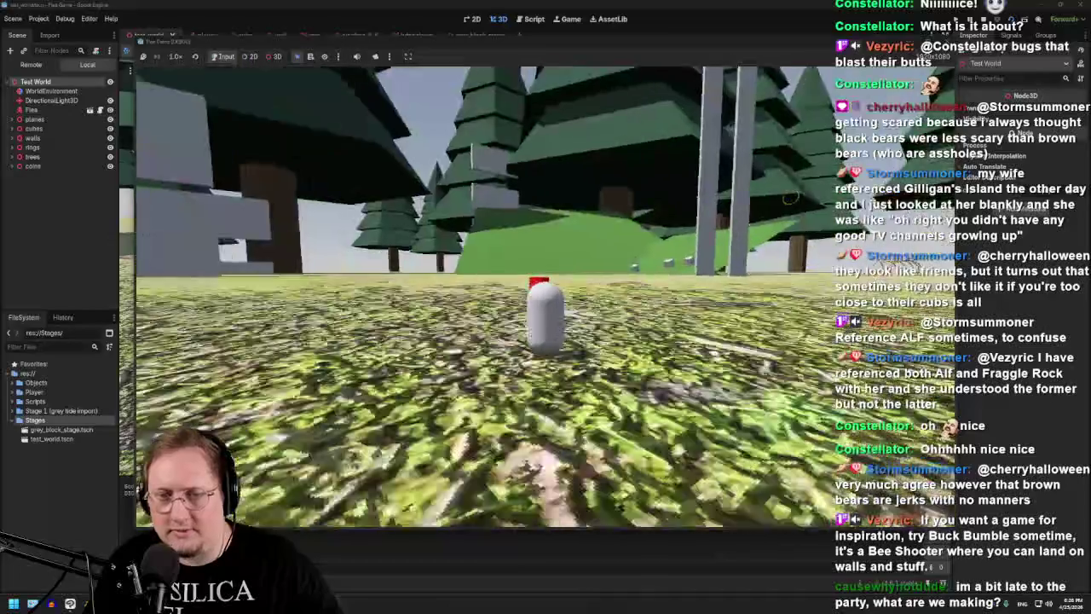
pyautogui.press('w')
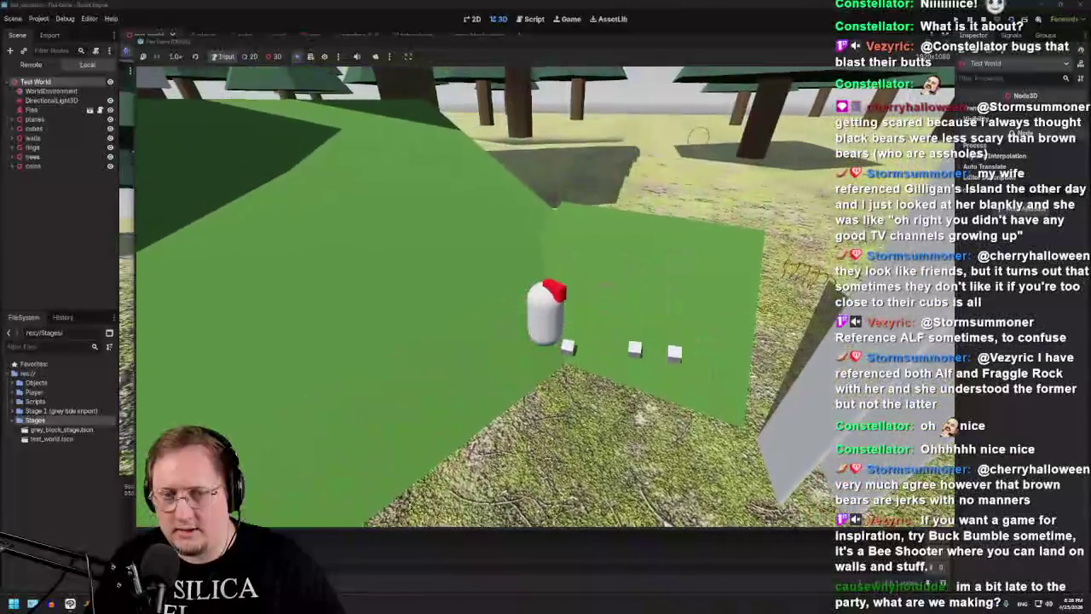
pyautogui.press('w')
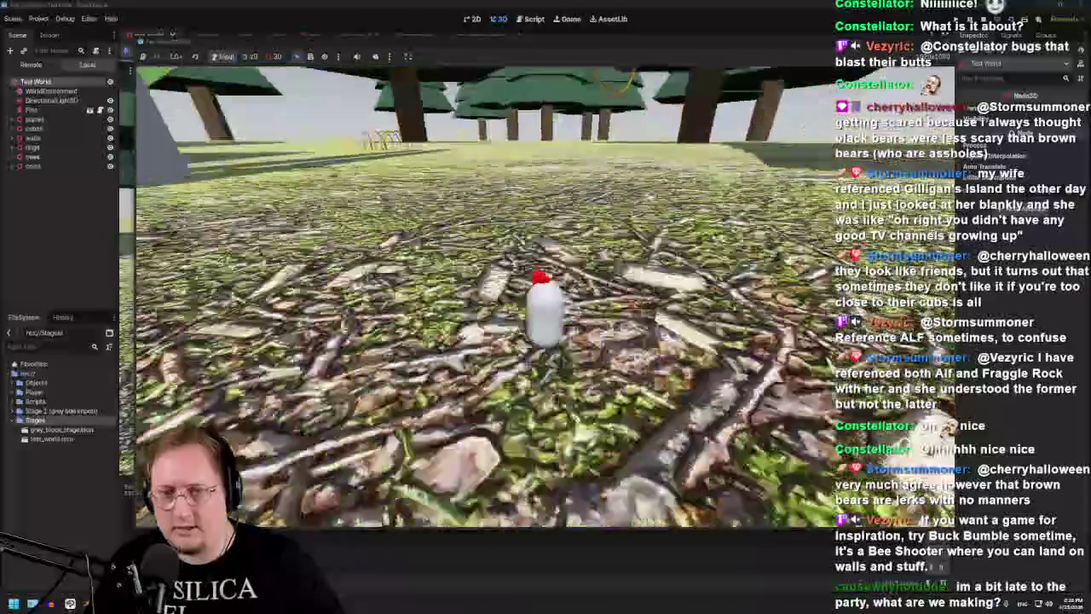
pyautogui.press('w')
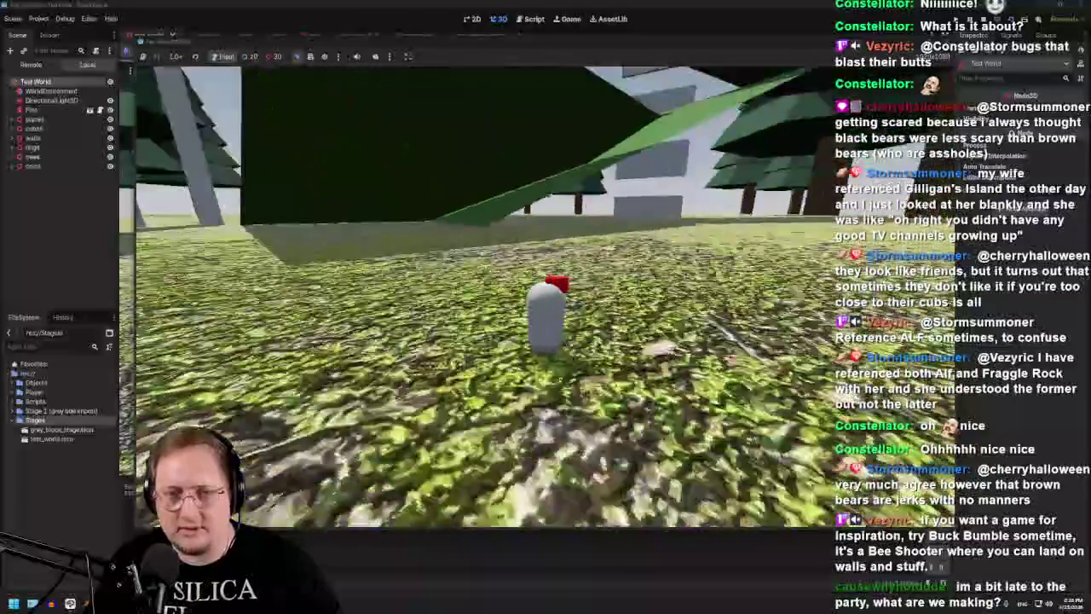
pyautogui.press('w')
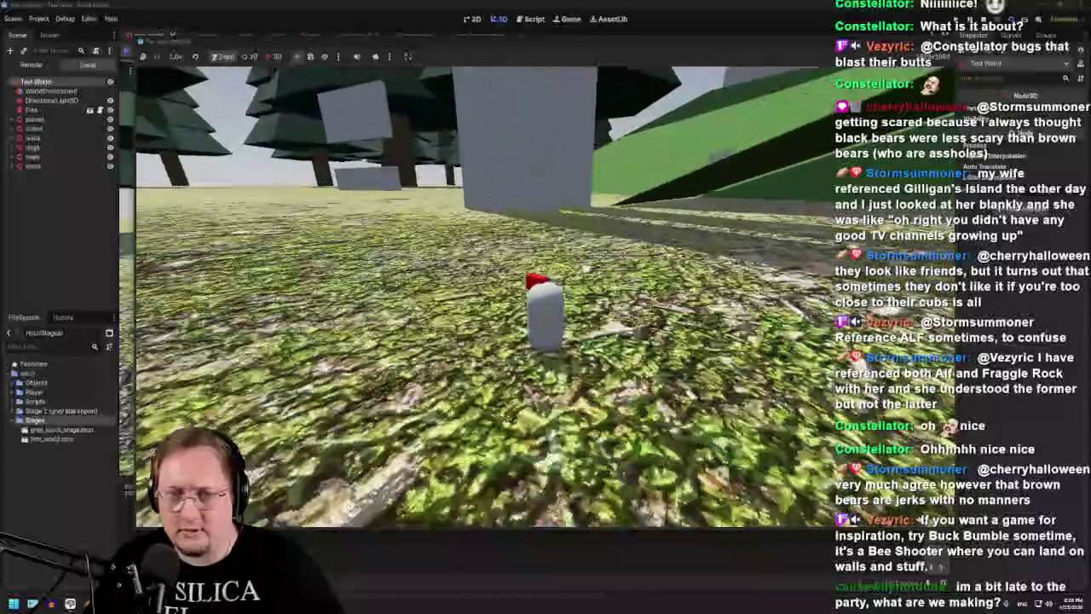
pyautogui.press('w')
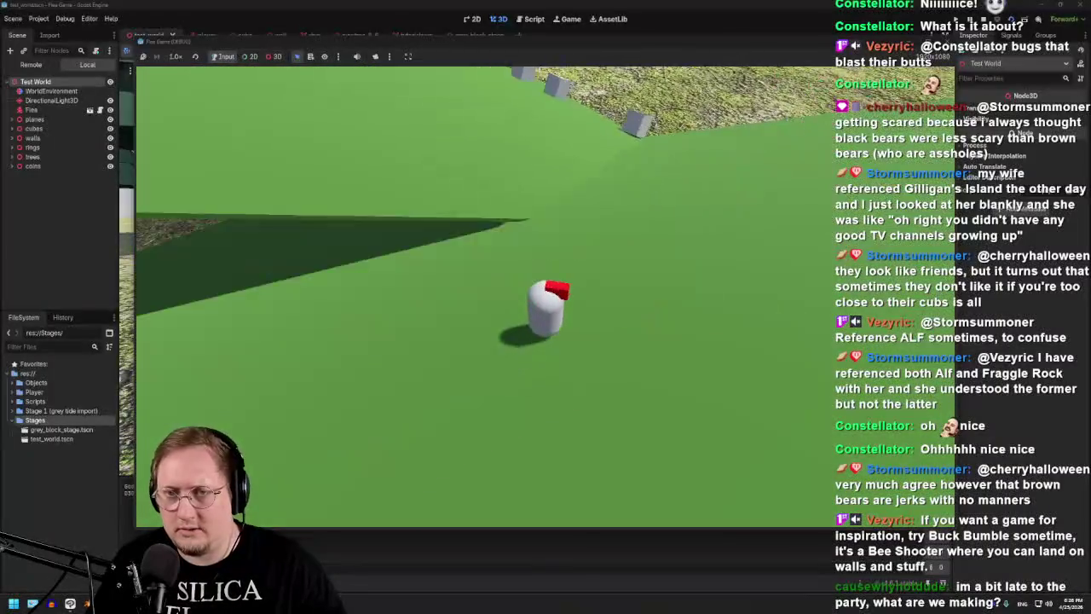
pyautogui.press('w')
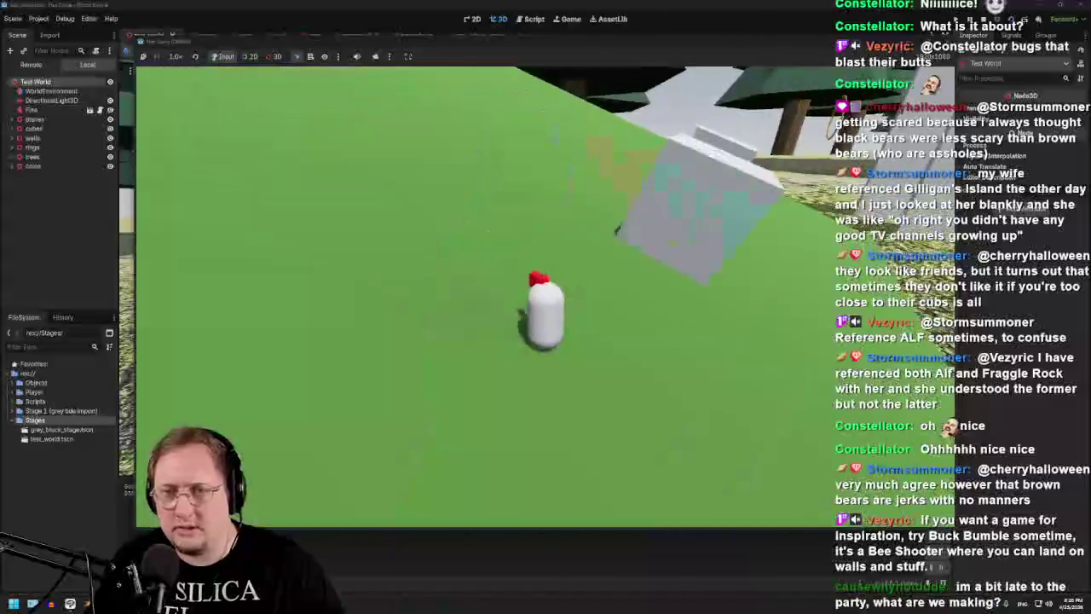
pyautogui.press('w')
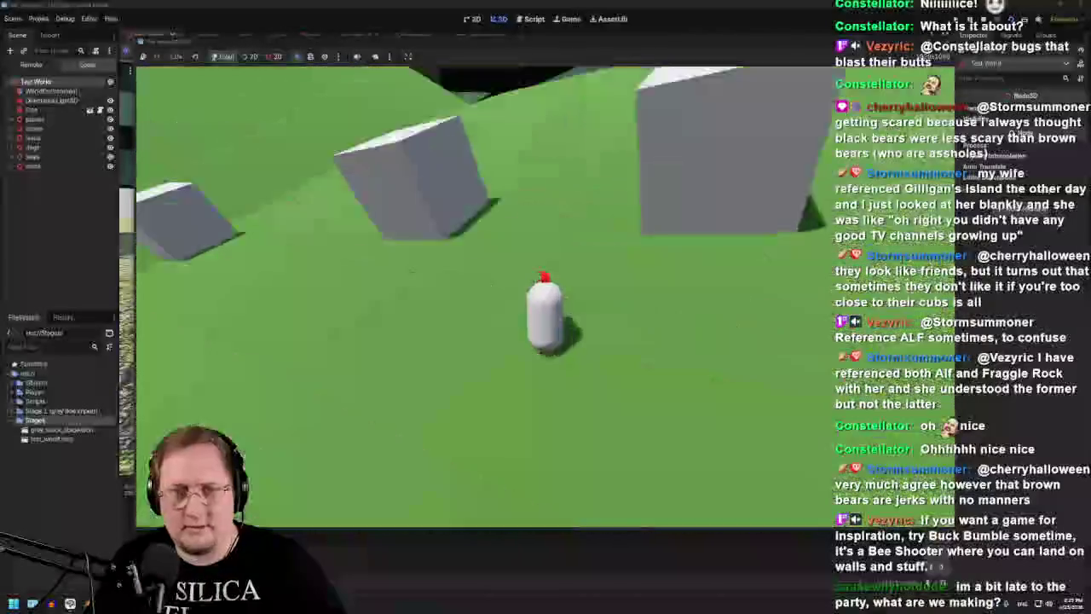
pyautogui.press('w')
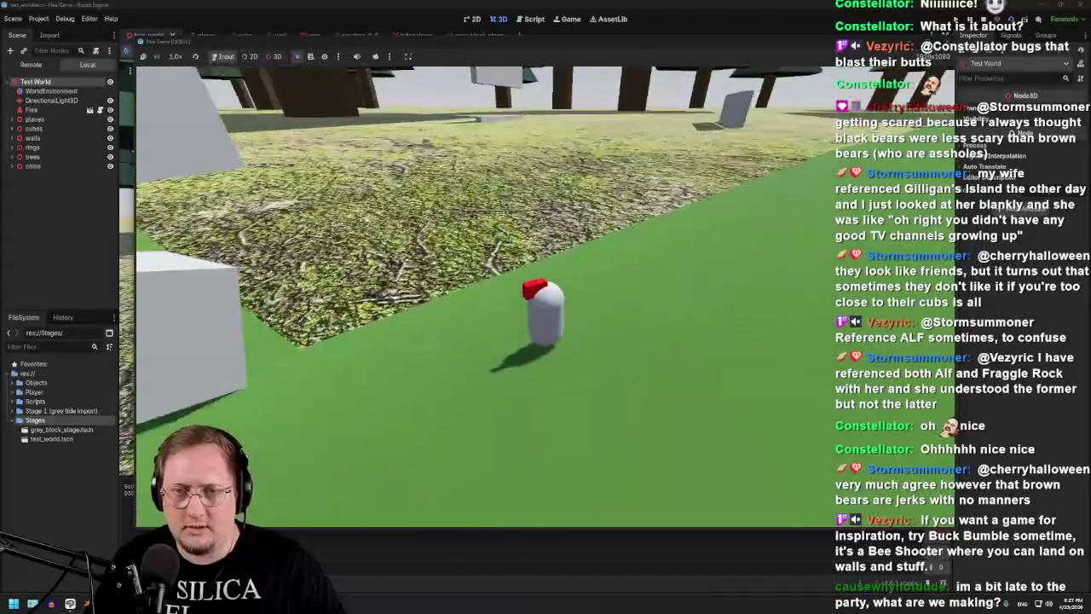
pyautogui.press('F8')
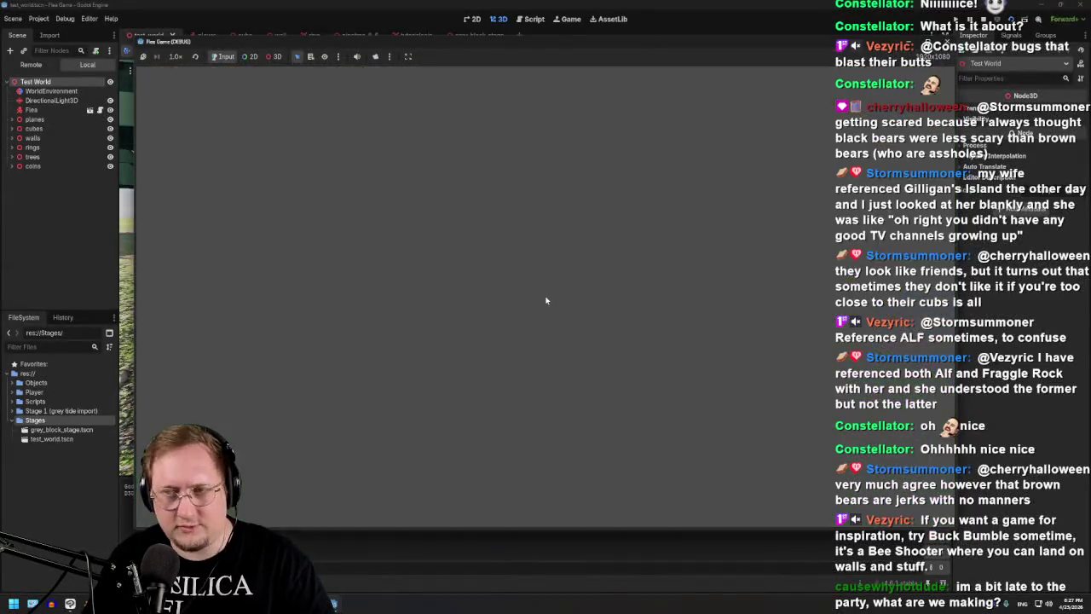
# - Lower the flea's Move Speed to 100 in the player scene
pyautogui.hotkey('ctrl', 'Tab')
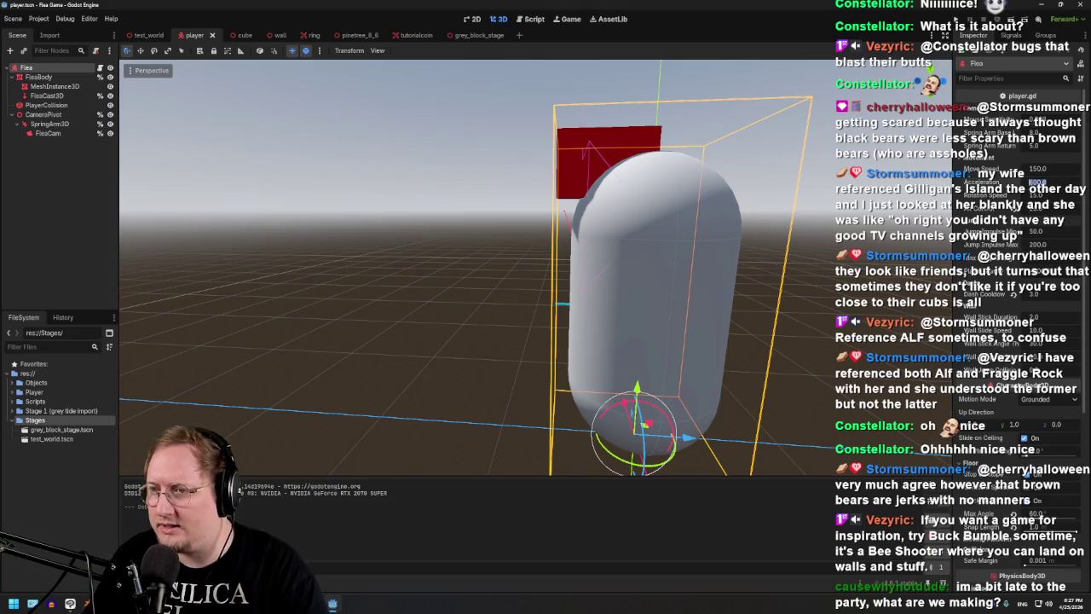
pyautogui.click(1030, 173)
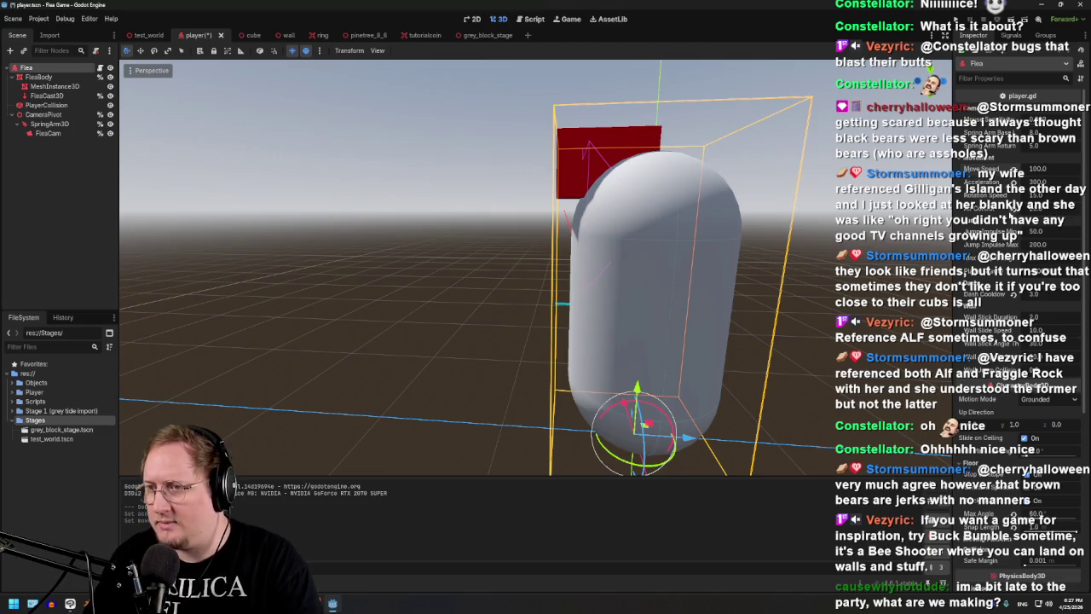
pyautogui.click(147, 35)
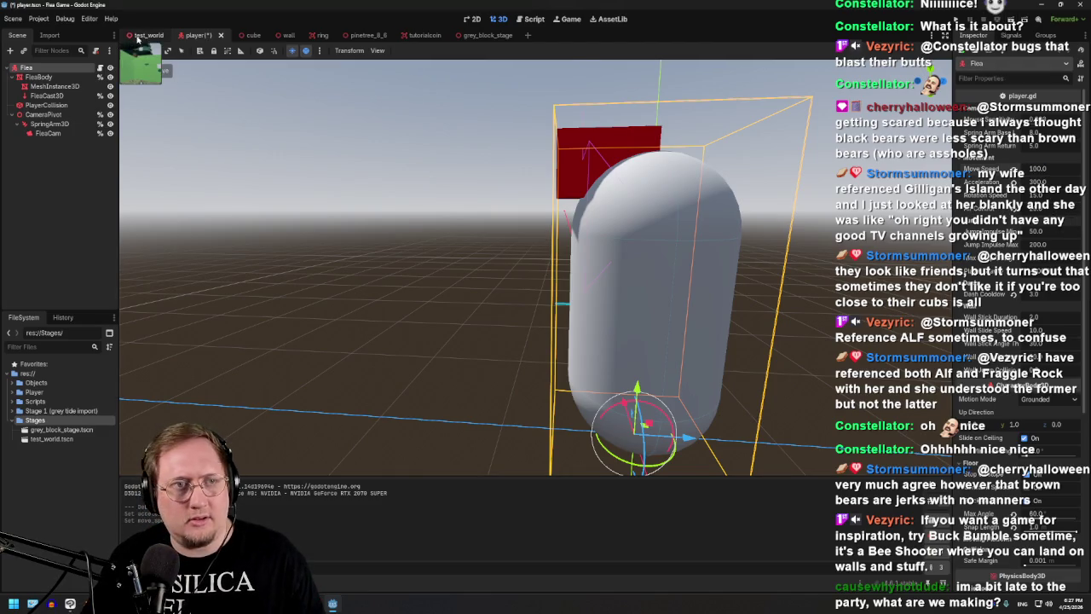
# - Play-test with F6, running the flea over the green ramp, ground and coins, then quit with Escape
pyautogui.press('F6')
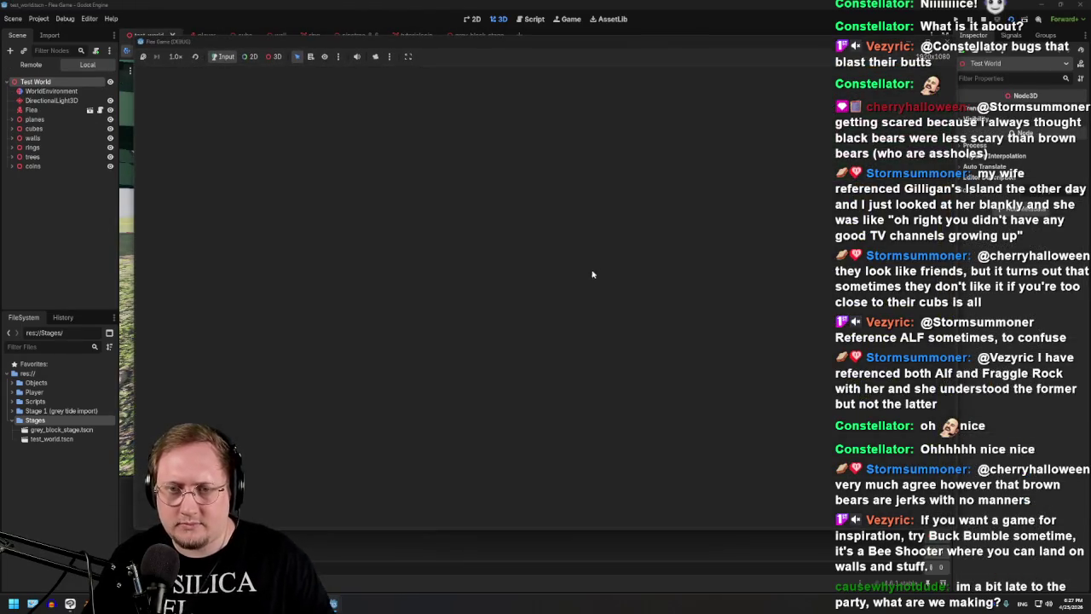
pyautogui.press('w')
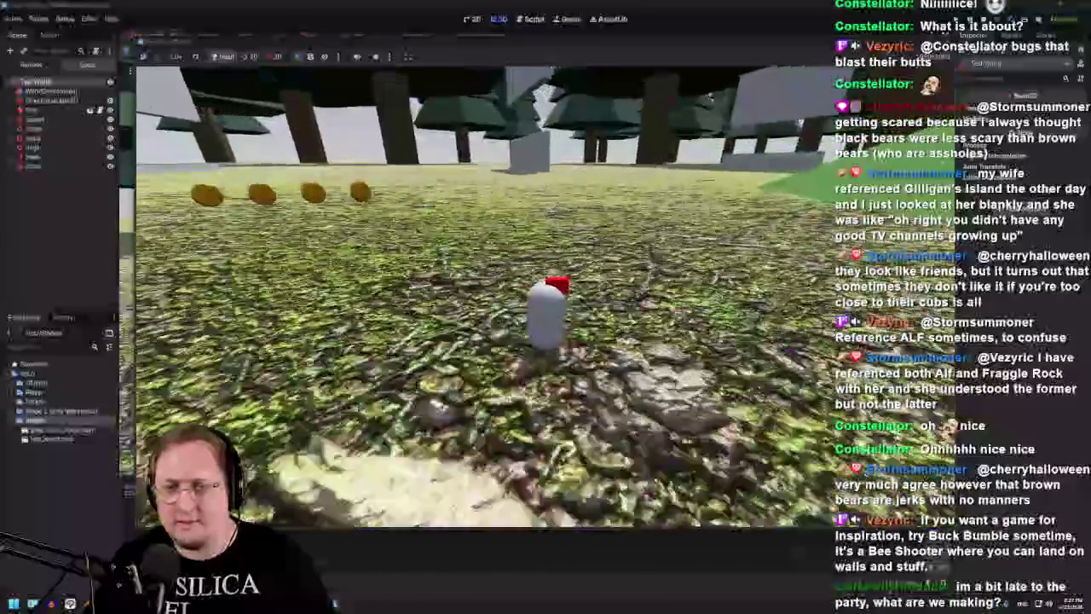
pyautogui.press('a')
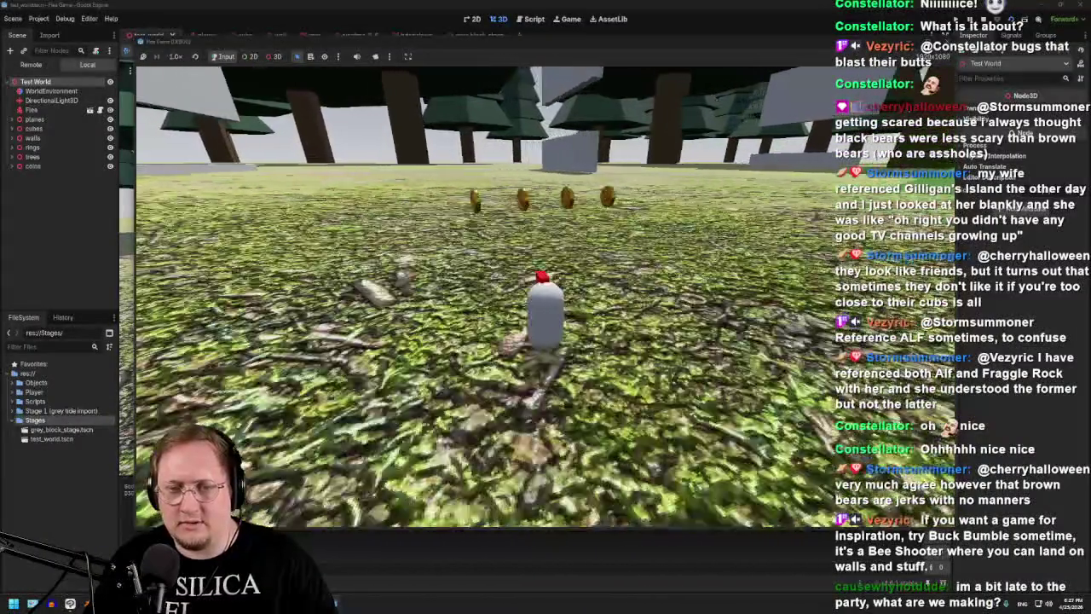
pyautogui.press('a')
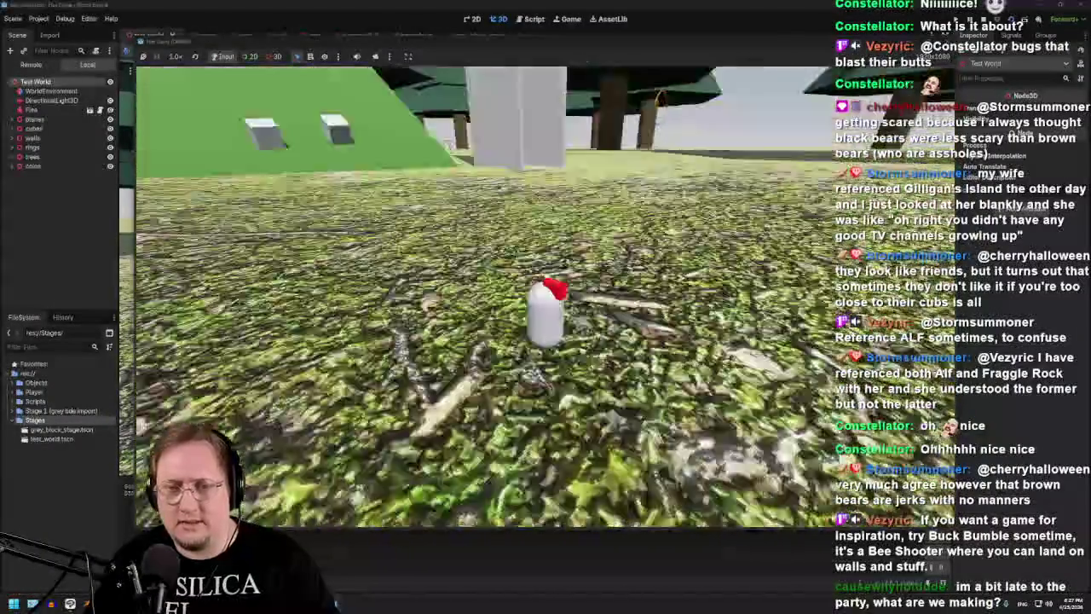
pyautogui.press('w')
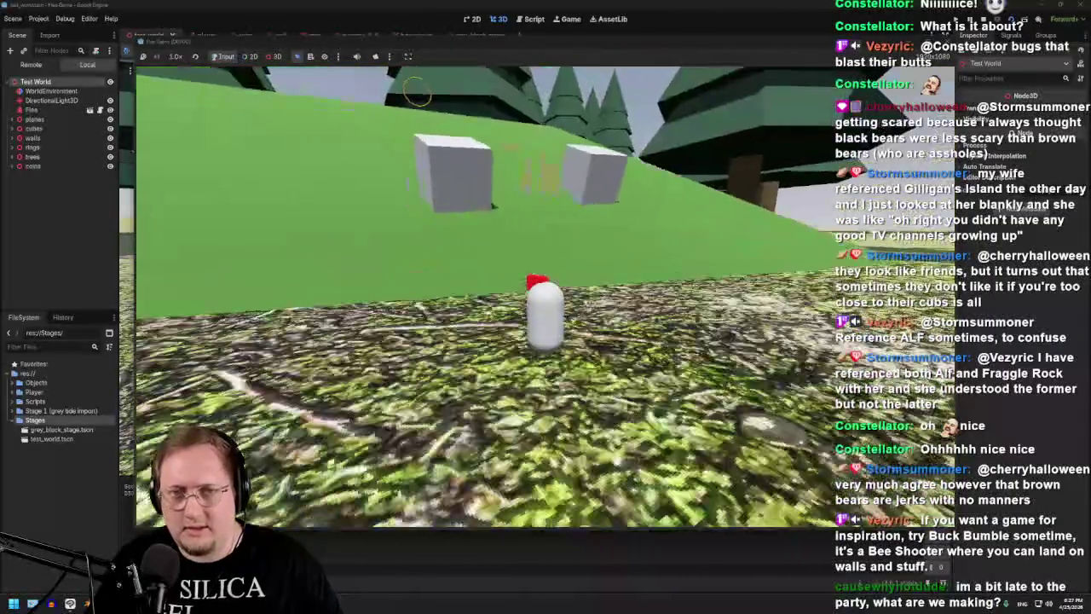
pyautogui.press('w')
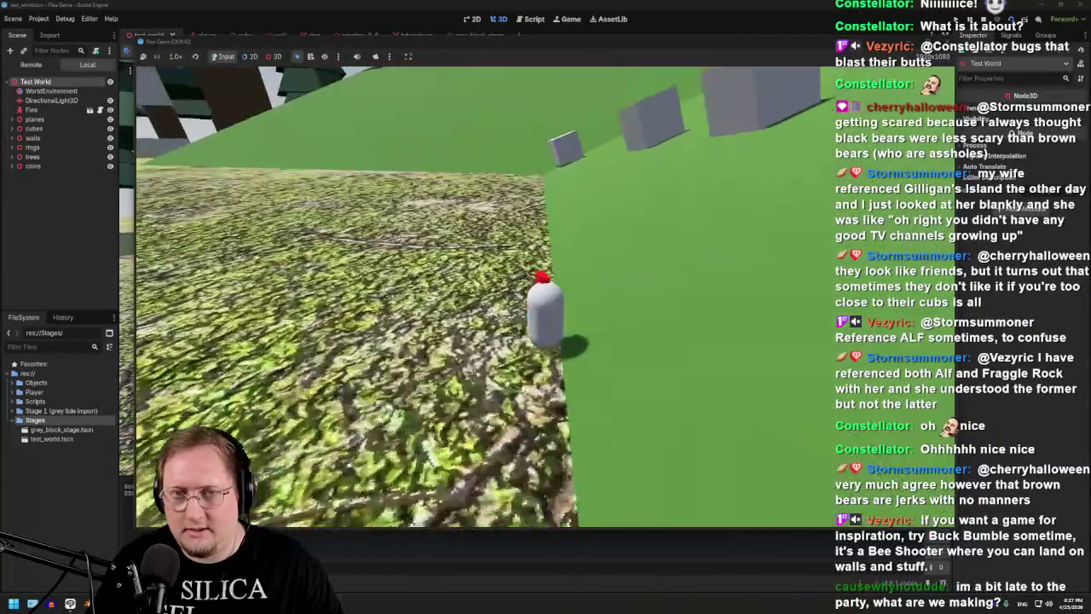
pyautogui.press('w')
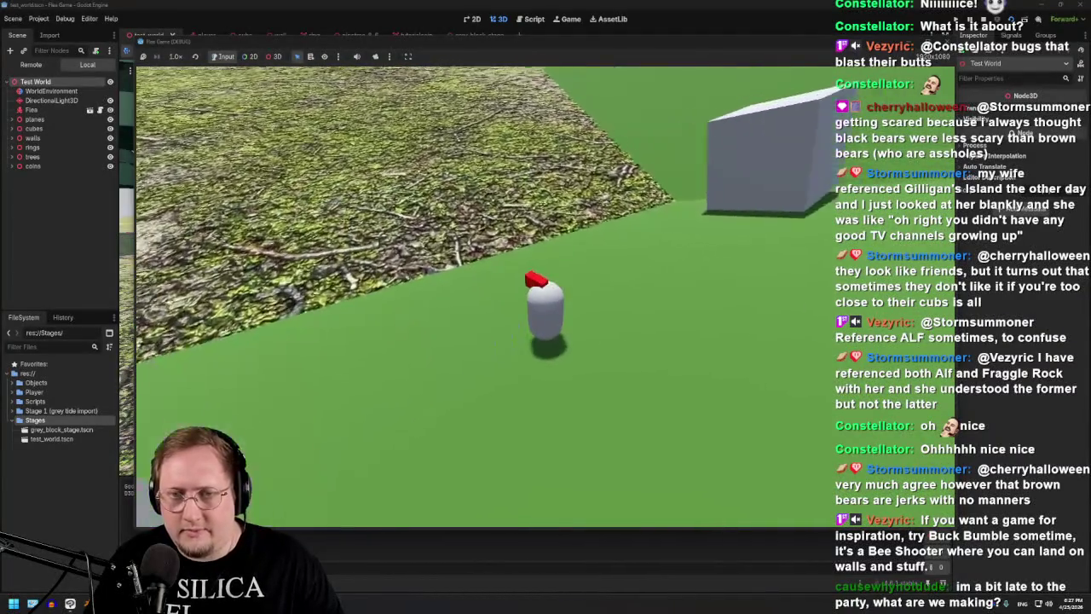
pyautogui.press('w')
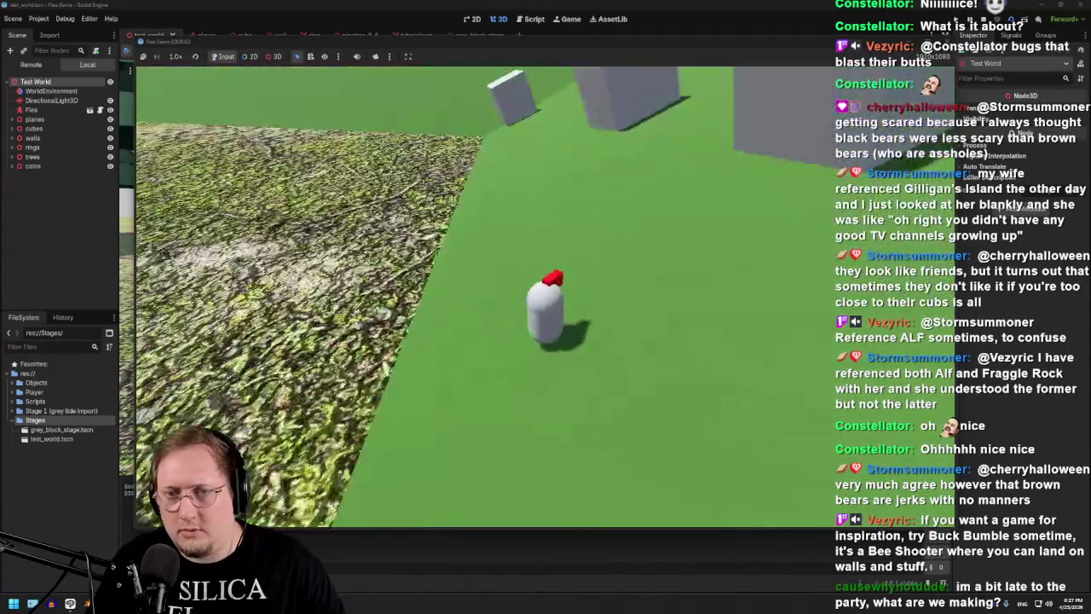
pyautogui.press('w')
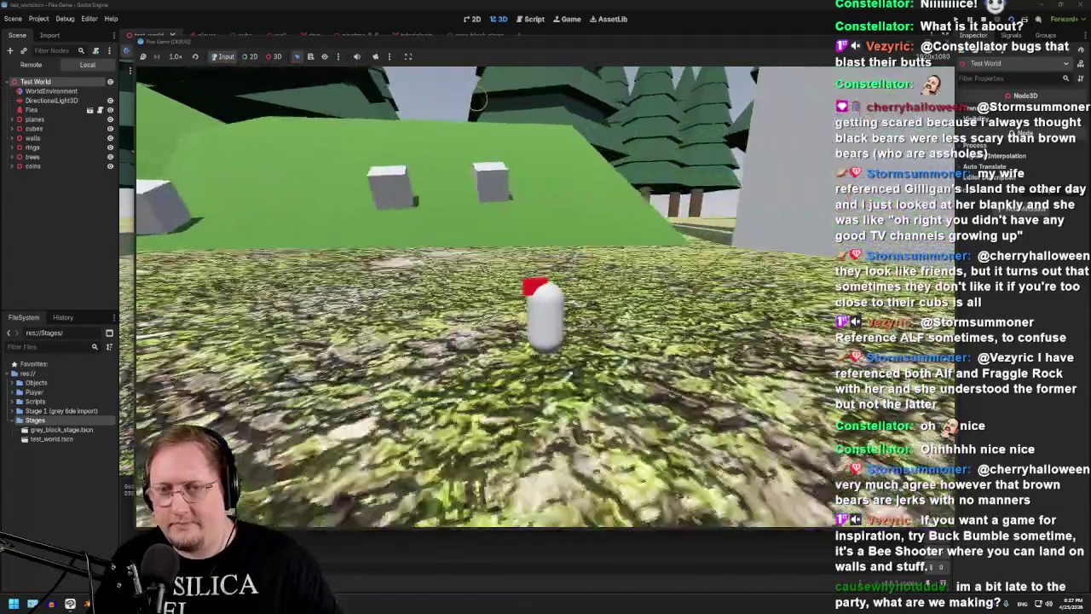
pyautogui.press('w')
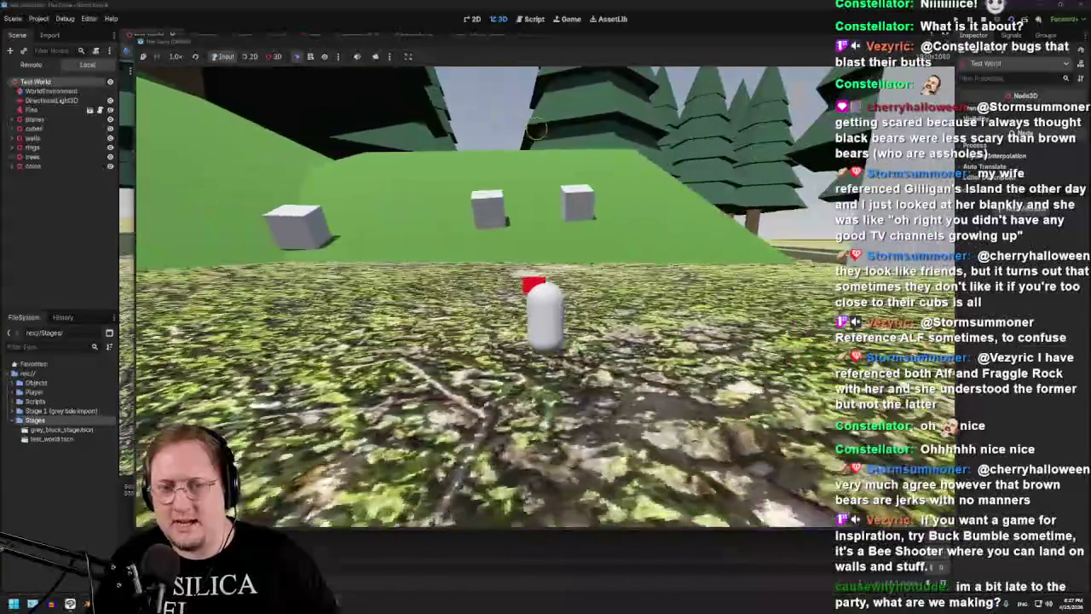
pyautogui.press('w')
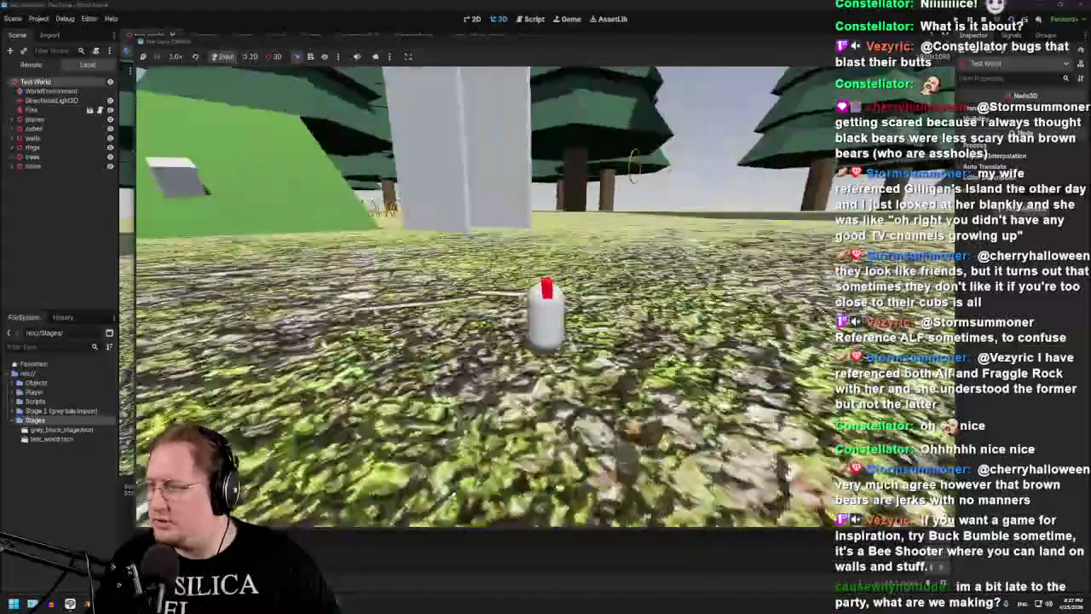
pyautogui.press('w')
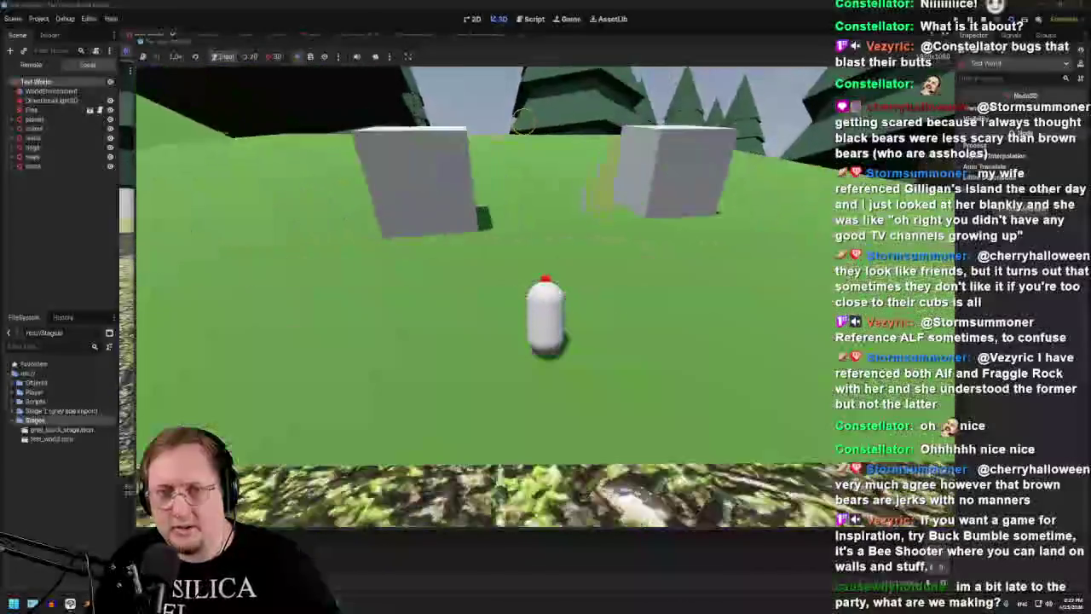
pyautogui.press('w')
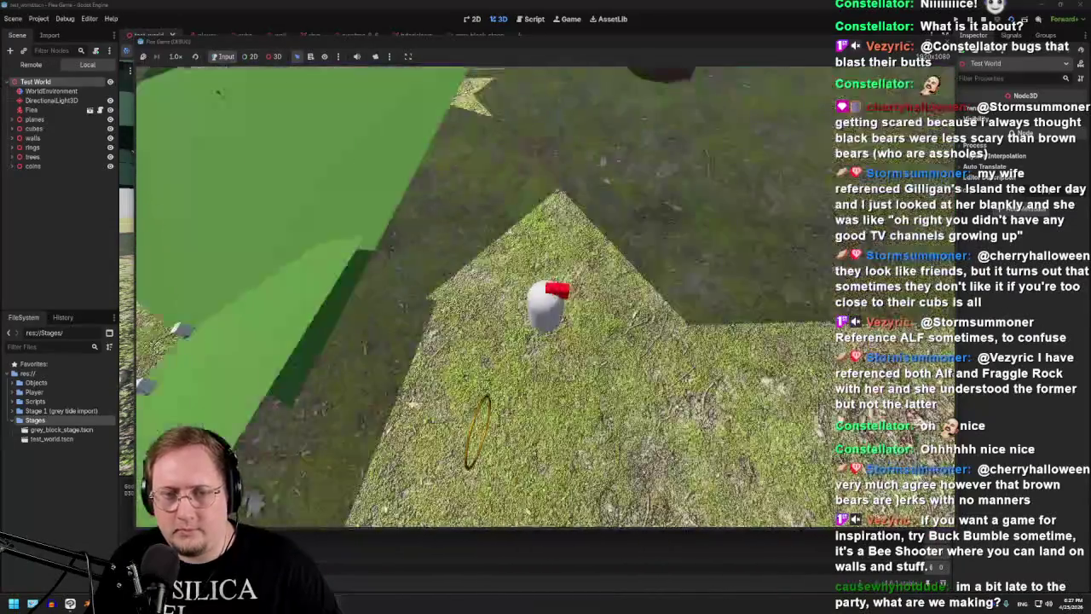
pyautogui.press('w')
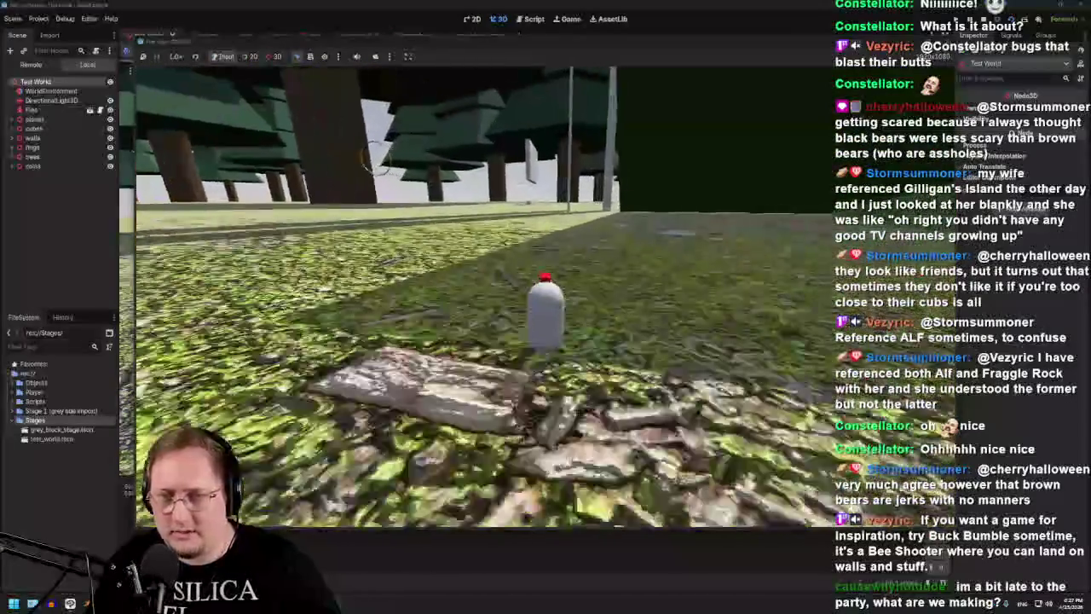
pyautogui.press('Escape')
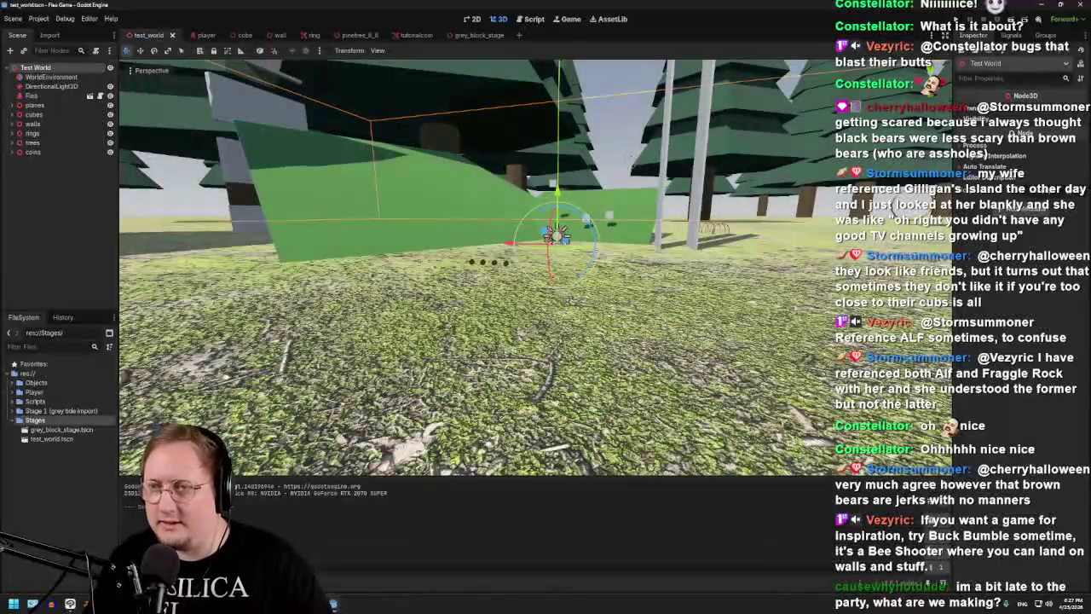
# - In the player Inspector, enter Move Speed 150 and Acceleration 600, then save with Ctrl+S
pyautogui.click(203, 35)
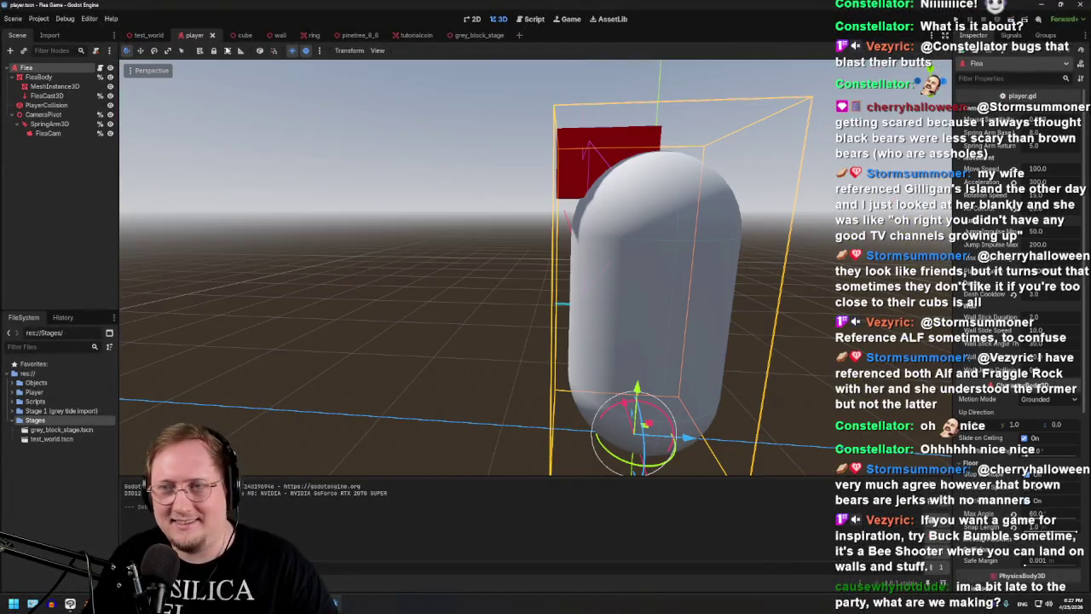
pyautogui.write('150')
pyautogui.press('Return')
pyautogui.click(1014, 181)
pyautogui.write('600')
pyautogui.press('Return')
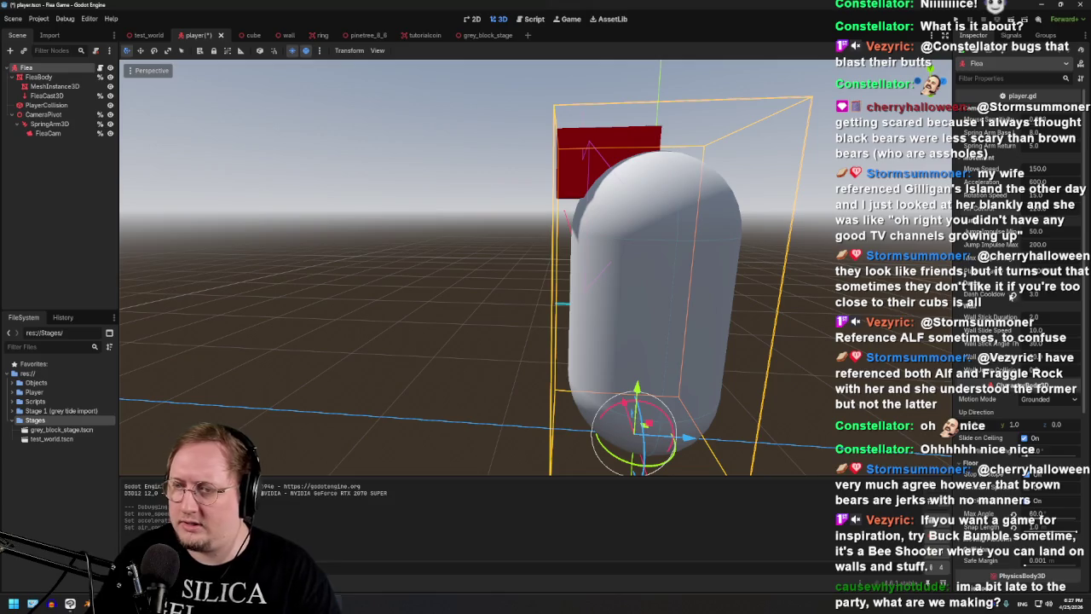
pyautogui.scroll(-3, 1012, 300)
pyautogui.scroll(3, 989, 329)
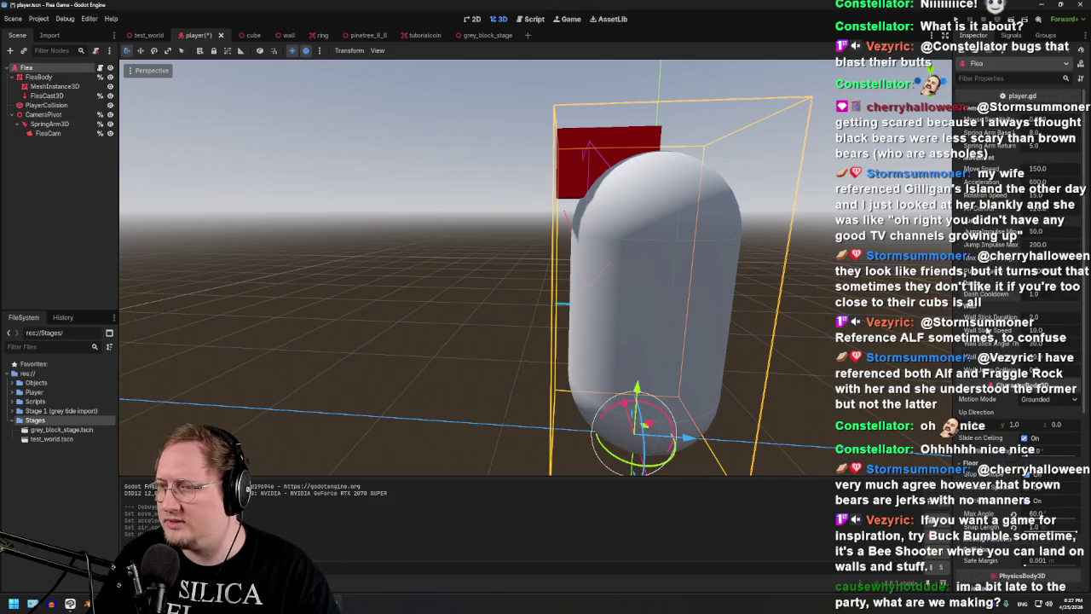
pyautogui.hotkey('ctrl', 's')
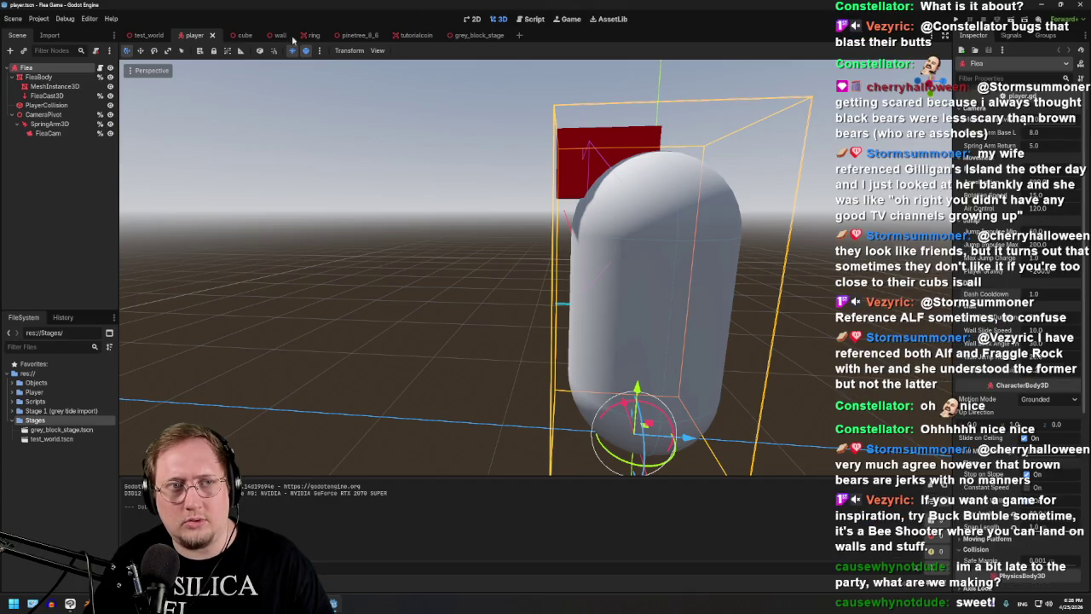
# - Play-test the faster flea with F6 over the green ramp and ground, then stop with F8
pyautogui.click(147, 35)
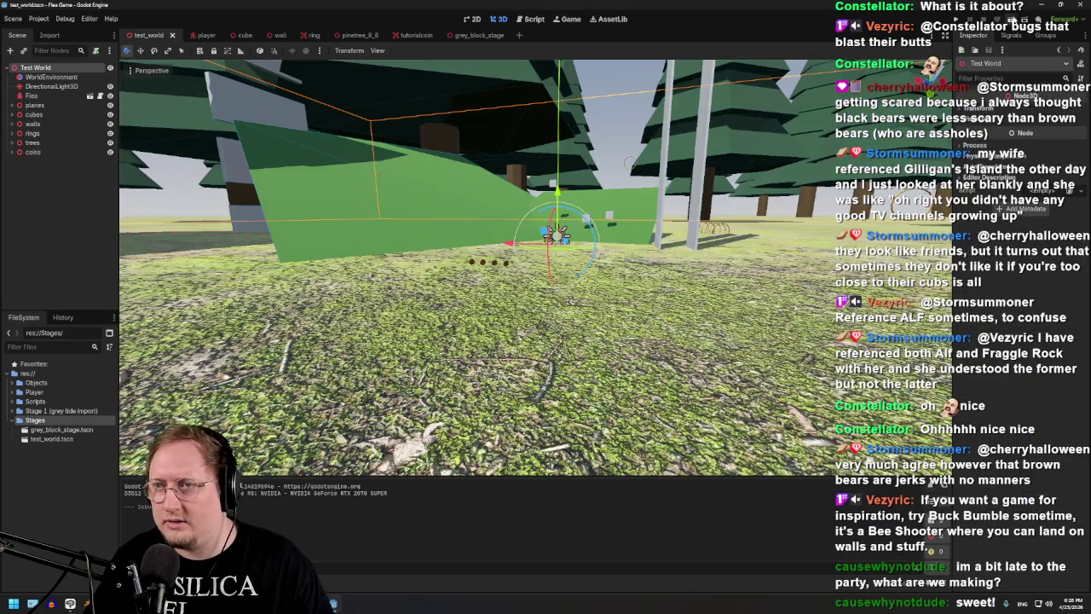
pyautogui.press('F6')
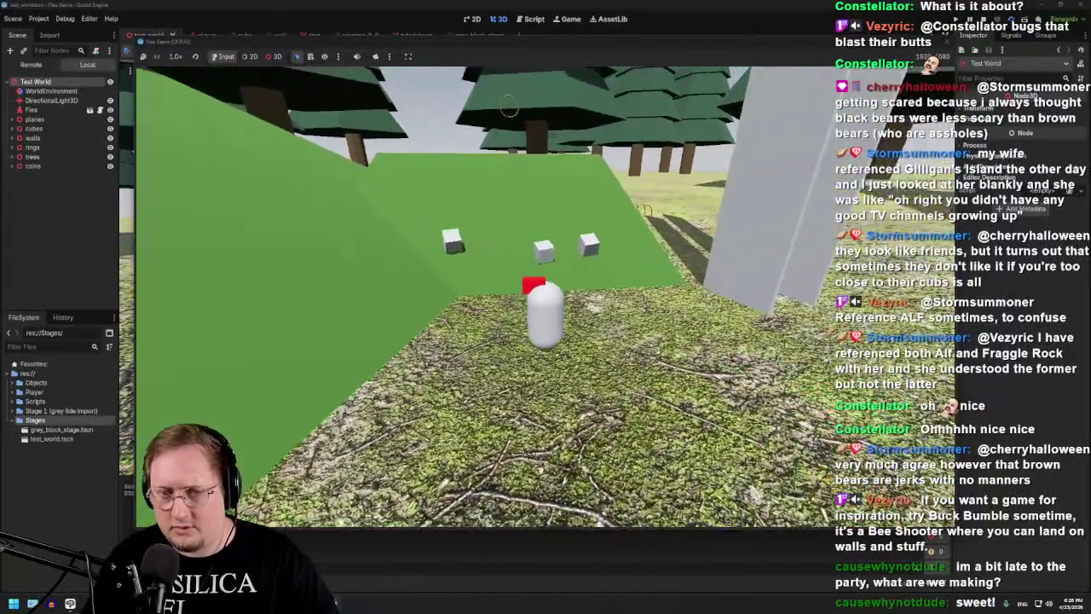
pyautogui.press('w')
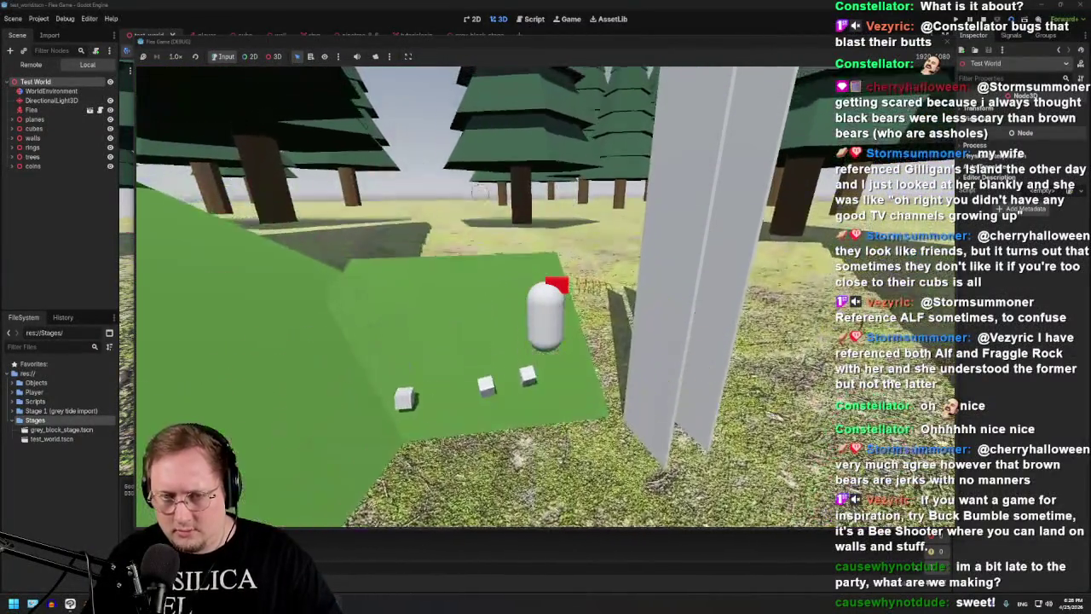
pyautogui.press('w')
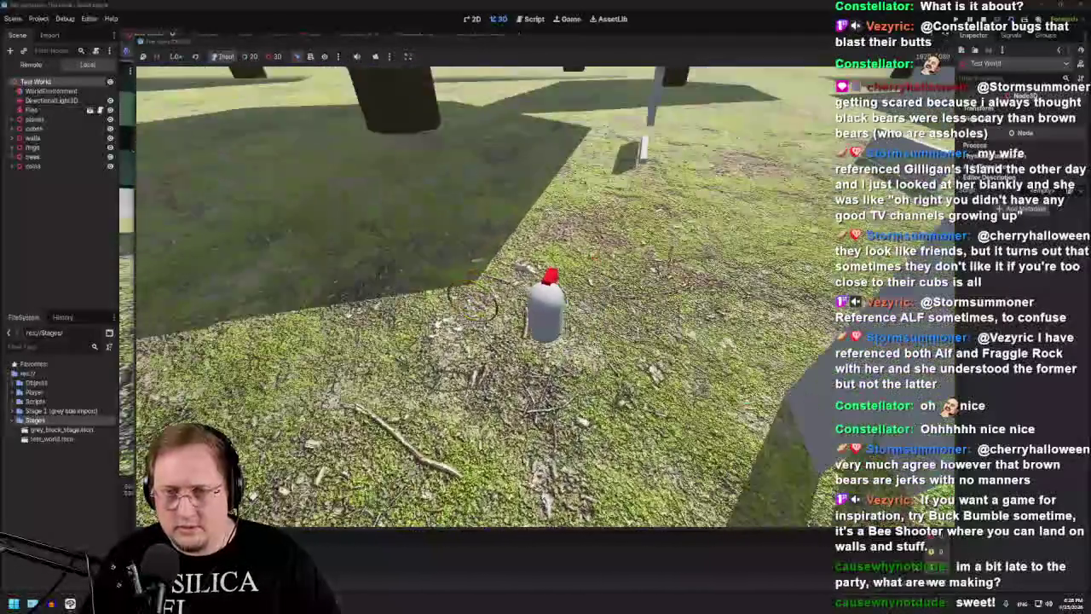
pyautogui.press('w')
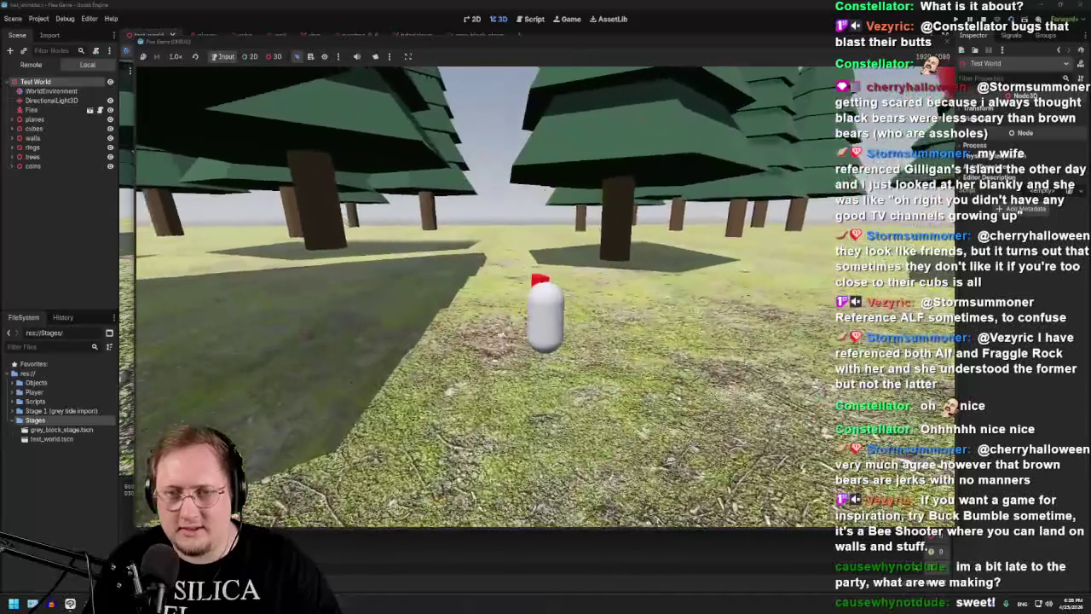
pyautogui.press('F8')
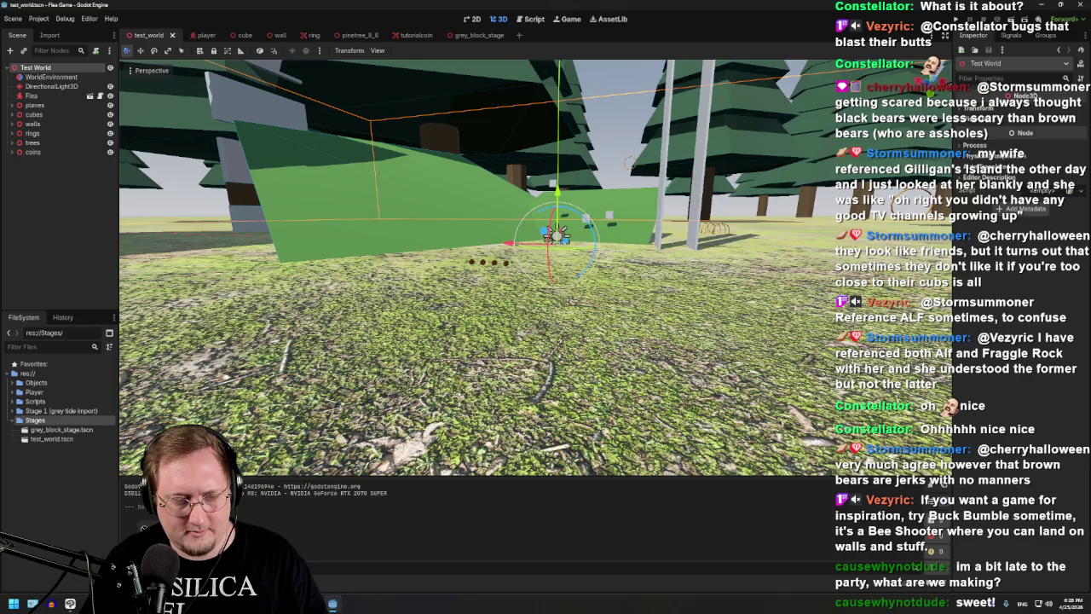
pyautogui.click(71, 605)
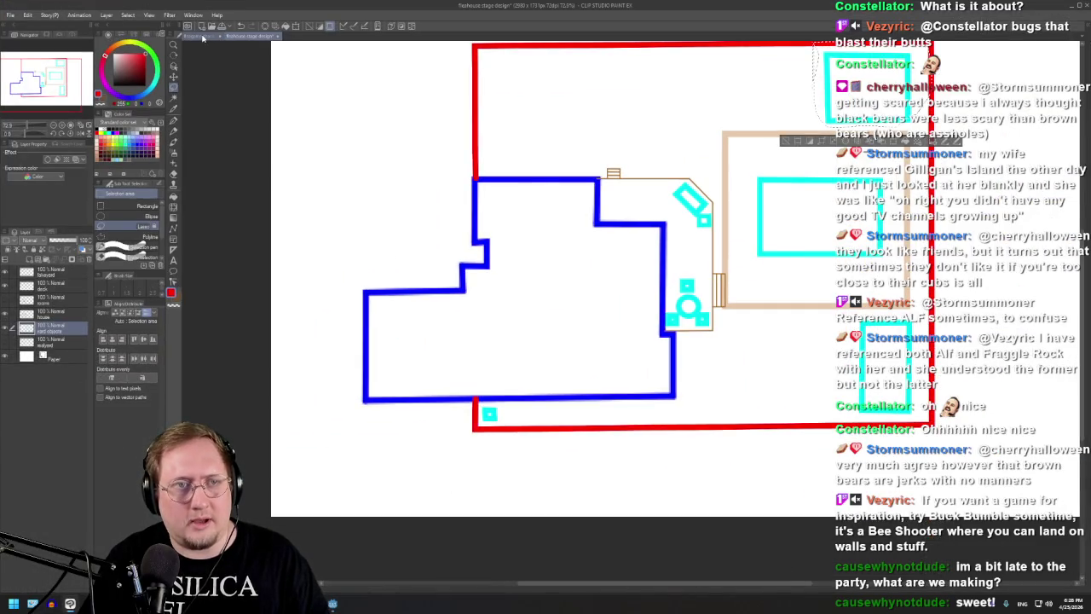
# - Glance at the character designs sheet, return to the stage layout, and clear the selection with Ctrl+D
pyautogui.click(202, 36)
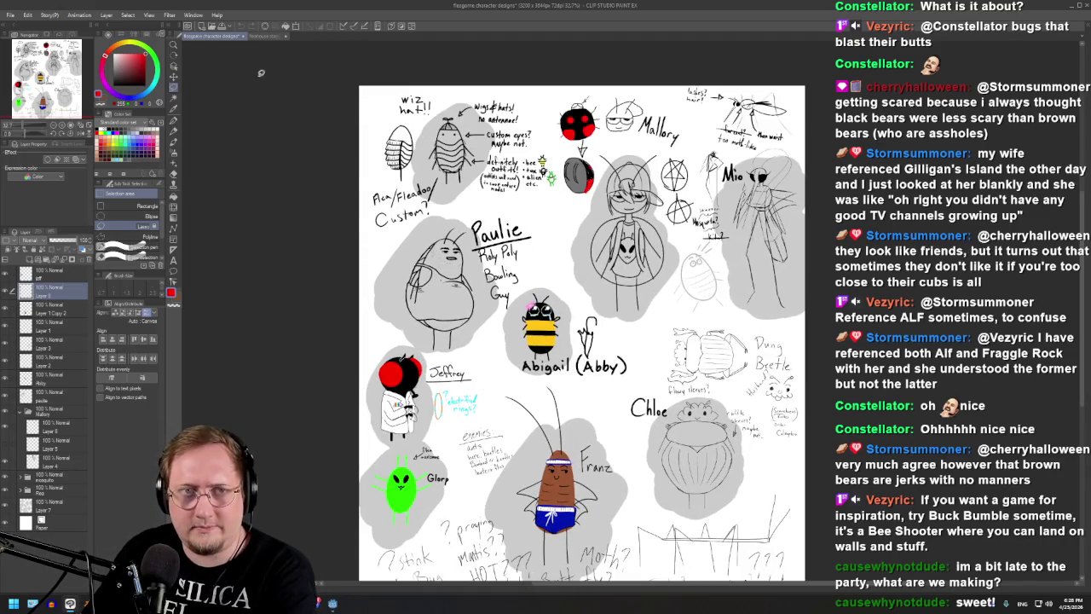
pyautogui.click(265, 37)
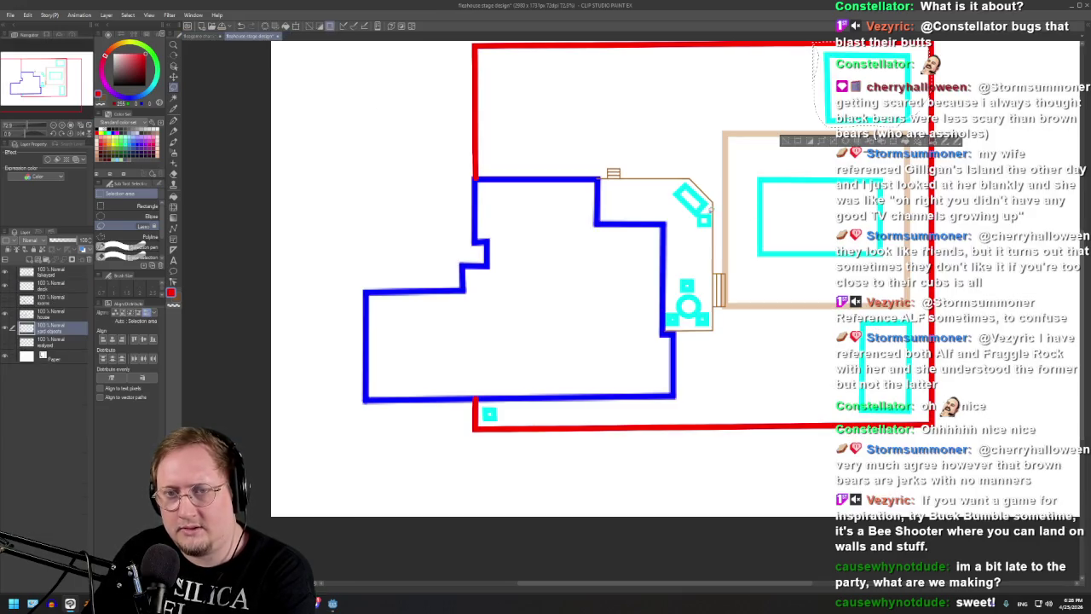
pyautogui.scroll(-1, 397, 506)
pyautogui.scroll(-1, 459, 315)
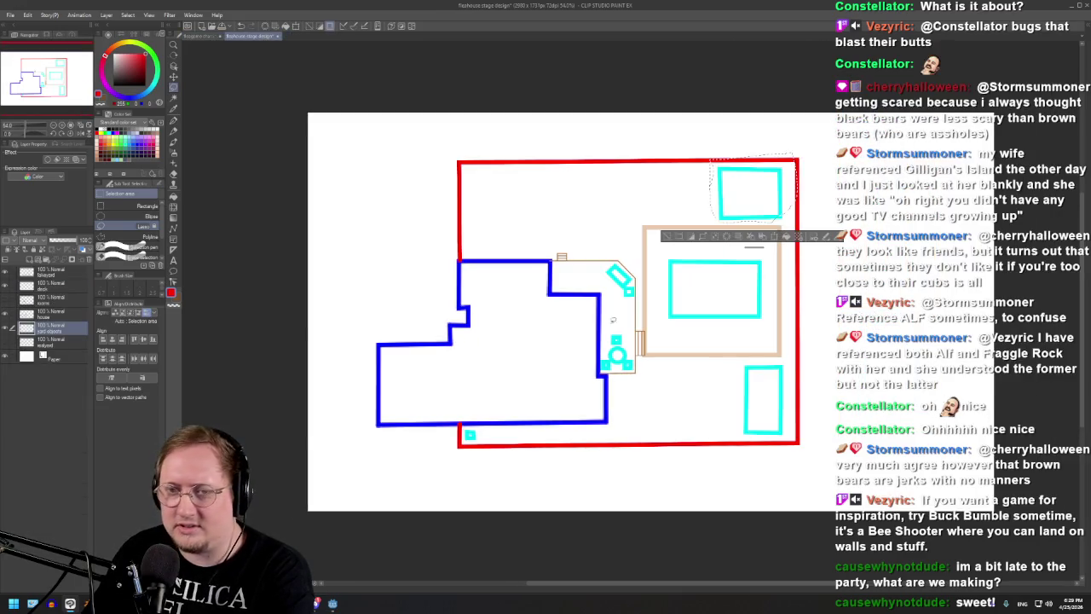
pyautogui.scroll(2, 609, 312)
pyautogui.hotkey('ctrl', 'd')
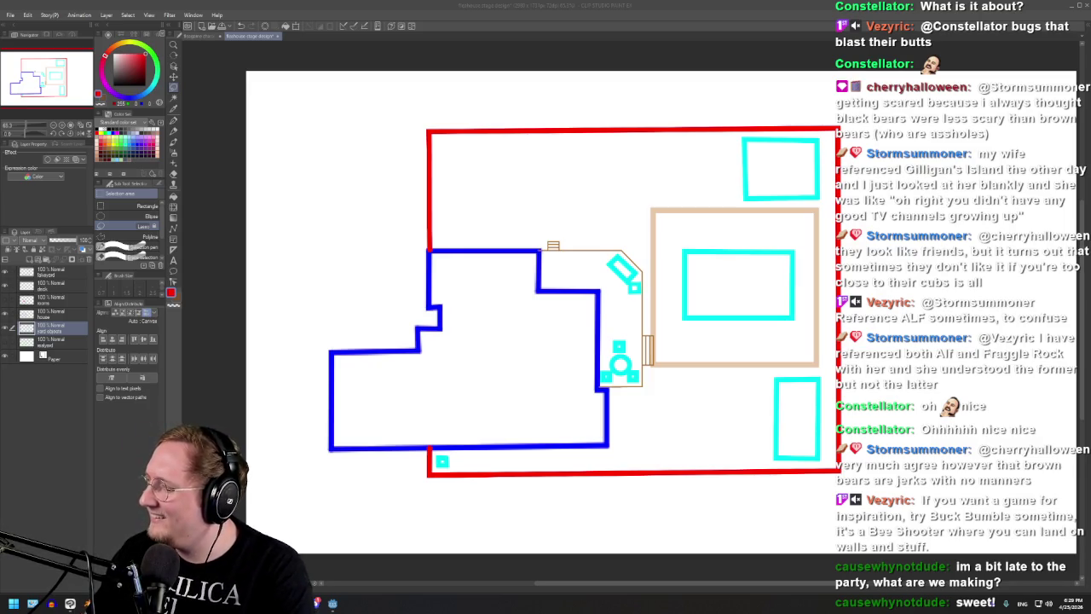
pyautogui.hotkey('alt', 'Tab')
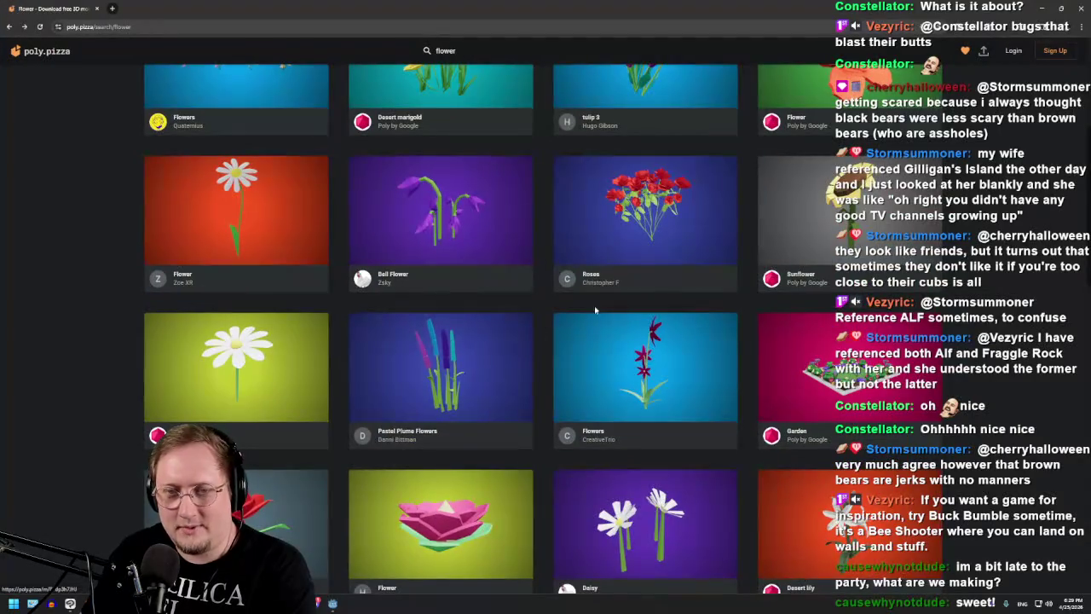
# - Open the Roses model in a new background tab and scroll the flower results back to the top
pyautogui.scroll(-5, 512, 258)
pyautogui.middleClick(512, 281)
pyautogui.scroll(5, 443, 364)
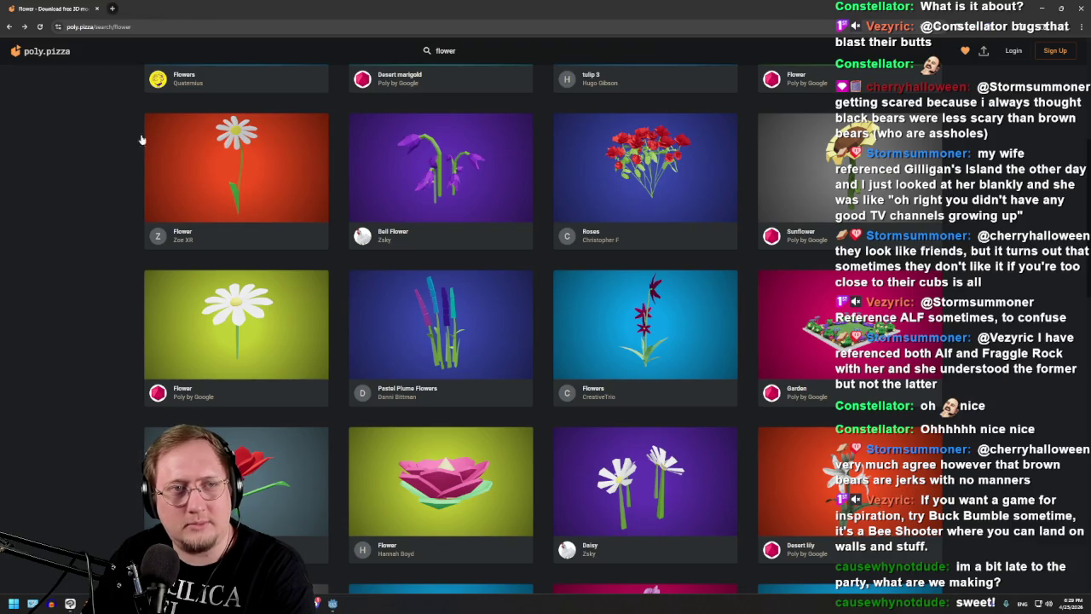
pyautogui.scroll(5, 63, 191)
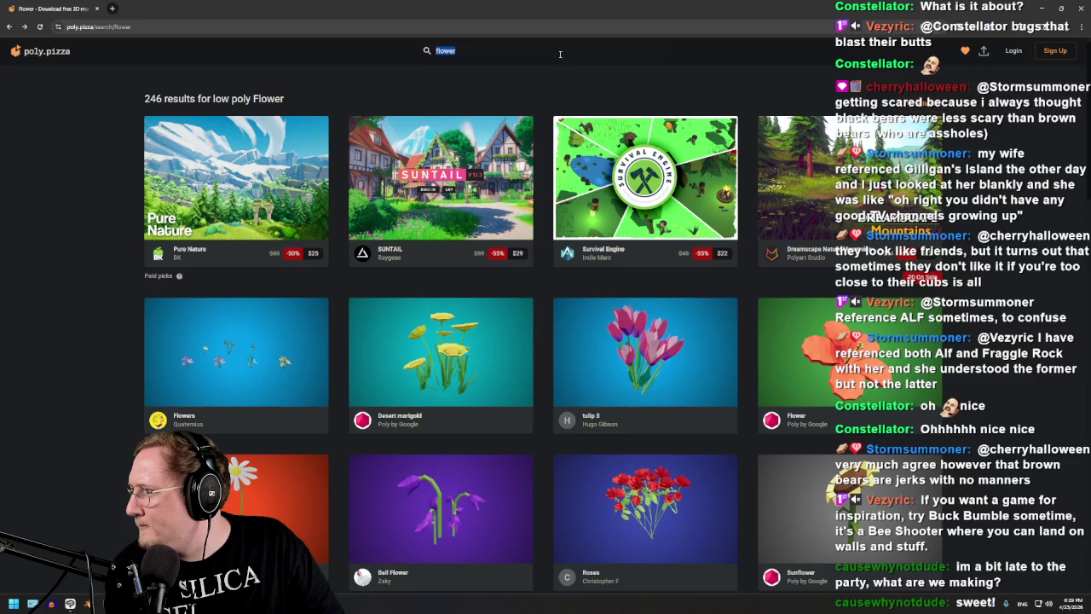
# - Search for 'bush' and preview the leafy Bush model from above and from the side
pyautogui.write('bush')
pyautogui.press('Return')
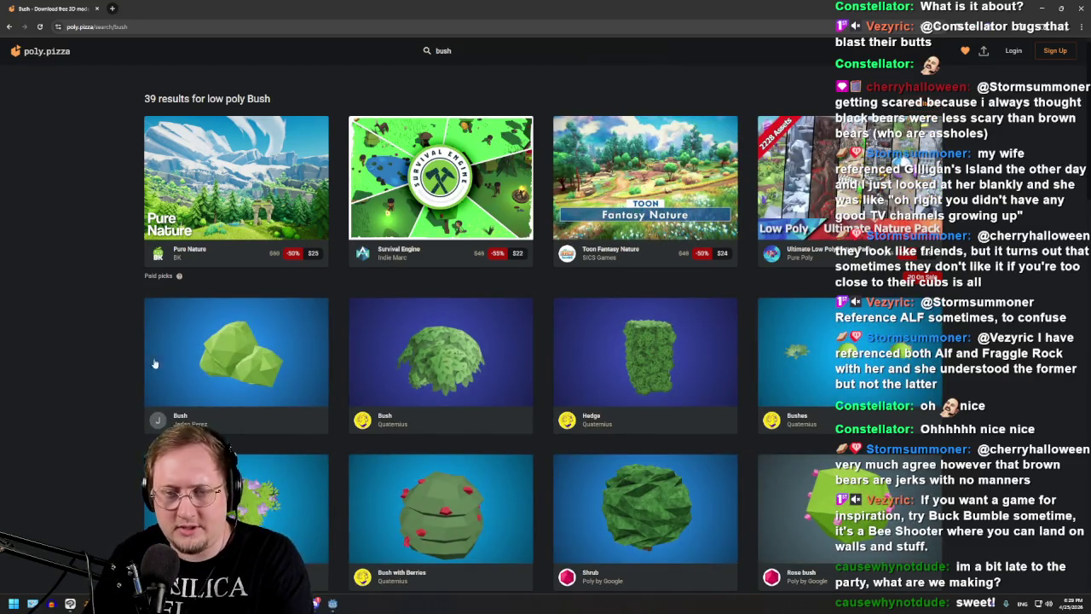
pyautogui.scroll(-4, 149, 373)
pyautogui.scroll(2, 499, 236)
pyautogui.click(474, 184)
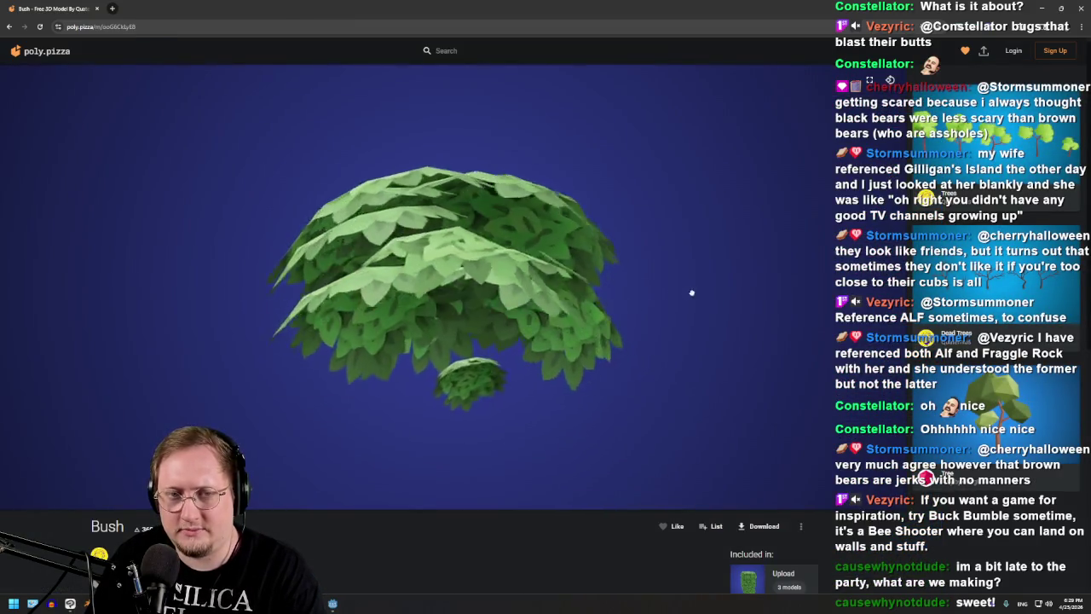
pyautogui.moveTo(691, 292)
pyautogui.mouseDown()
pyautogui.moveTo(471, 399)
pyautogui.moveTo(263, 364)
pyautogui.moveTo(216, 336)
pyautogui.moveTo(150, 353)
pyautogui.moveTo(190, 392)
pyautogui.moveTo(228, 393)
pyautogui.moveTo(482, 353)
pyautogui.mouseUp()
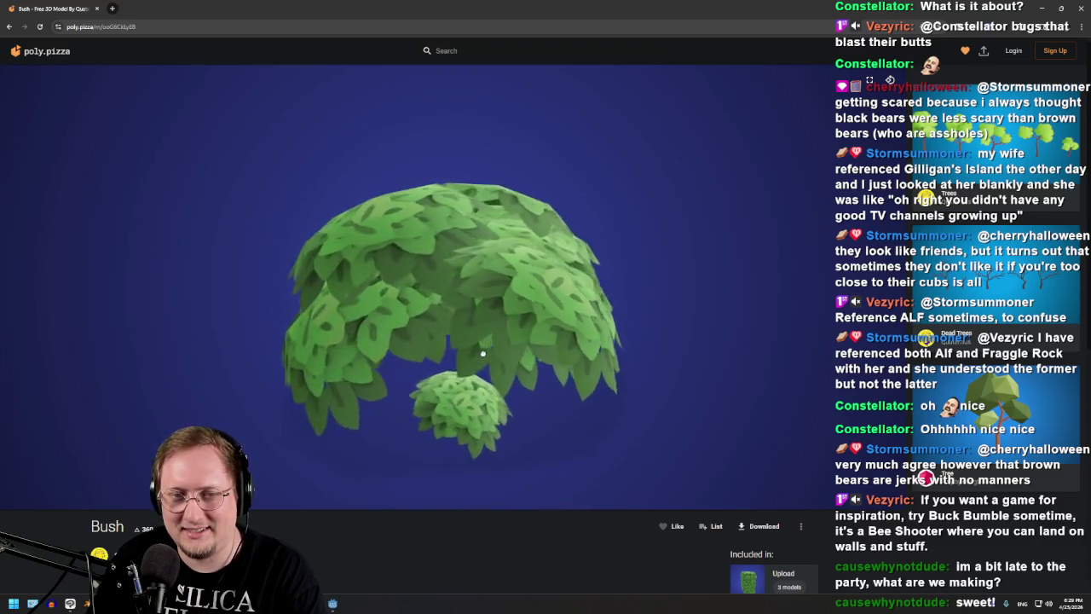
pyautogui.moveTo(481, 353)
pyautogui.mouseDown()
pyautogui.moveTo(670, 348)
pyautogui.moveTo(318, 353)
pyautogui.mouseUp()
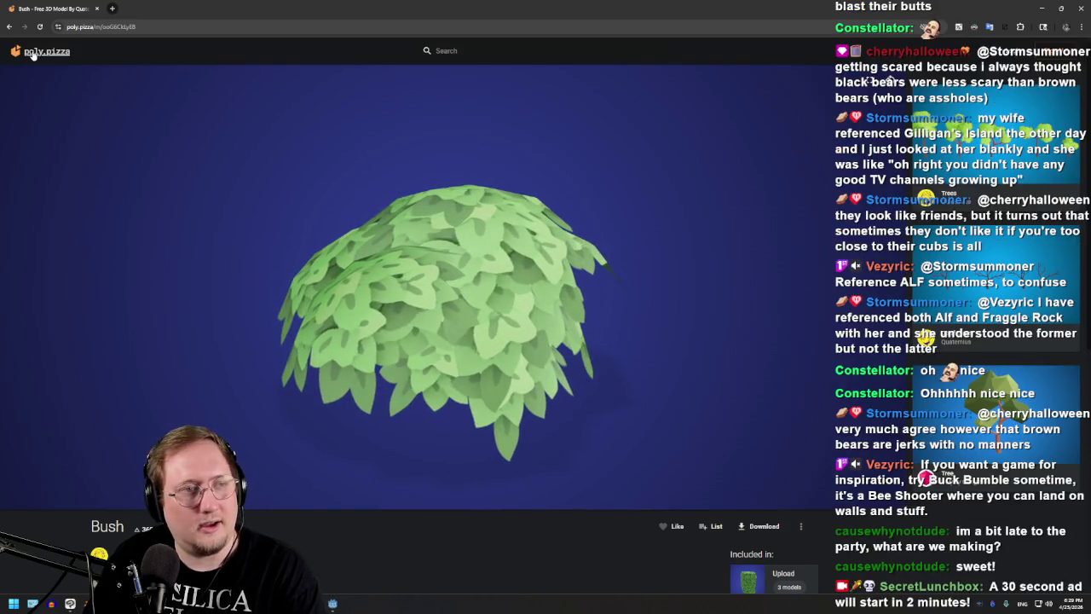
pyautogui.click(11, 27)
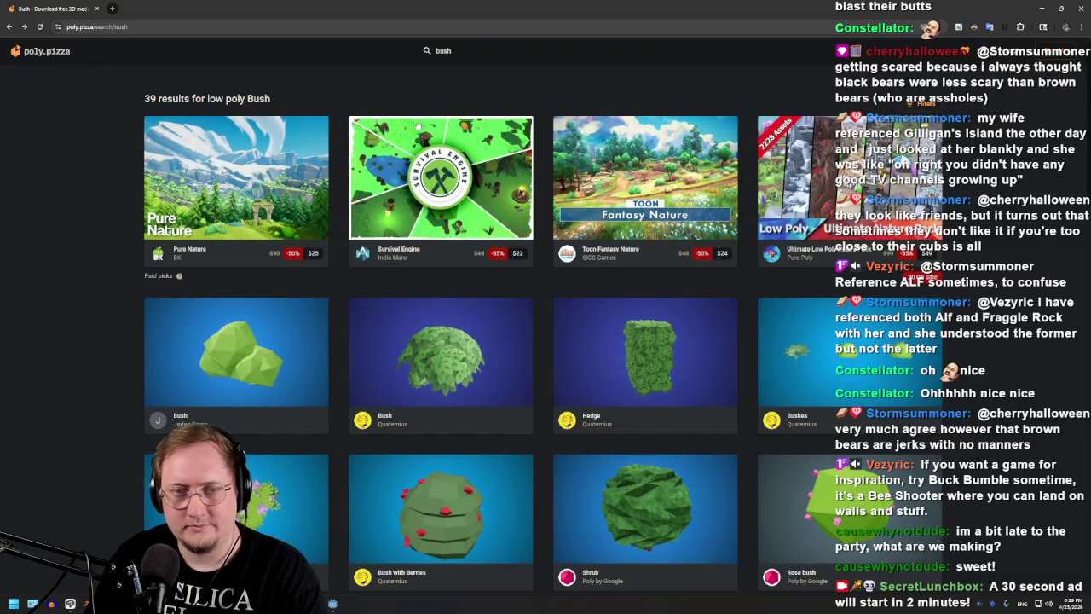
# - Scroll down through the 39 low poly Bush results
pyautogui.scroll(-1, 990, 381)
pyautogui.scroll(-1, 985, 401)
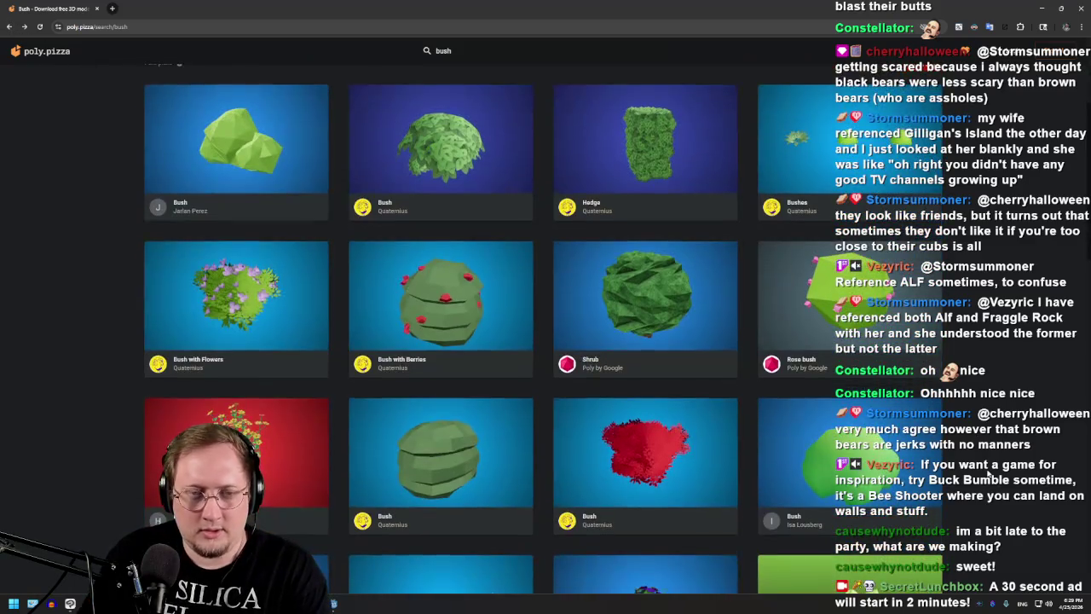
pyautogui.scroll(-3, 974, 455)
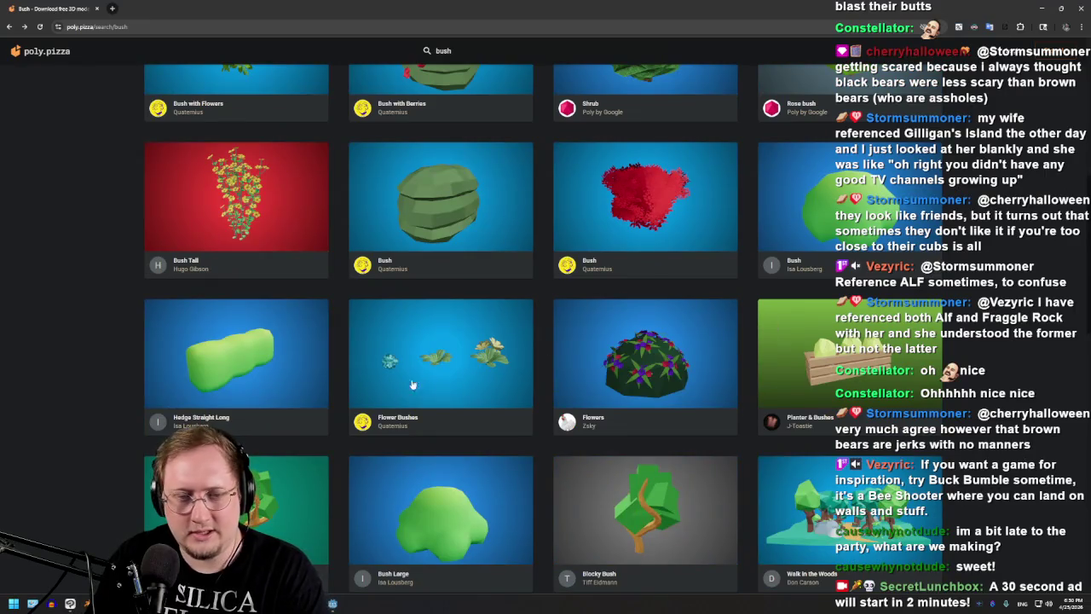
pyautogui.scroll(-3, 222, 381)
pyautogui.scroll(-3, 221, 381)
pyautogui.scroll(-3, 222, 381)
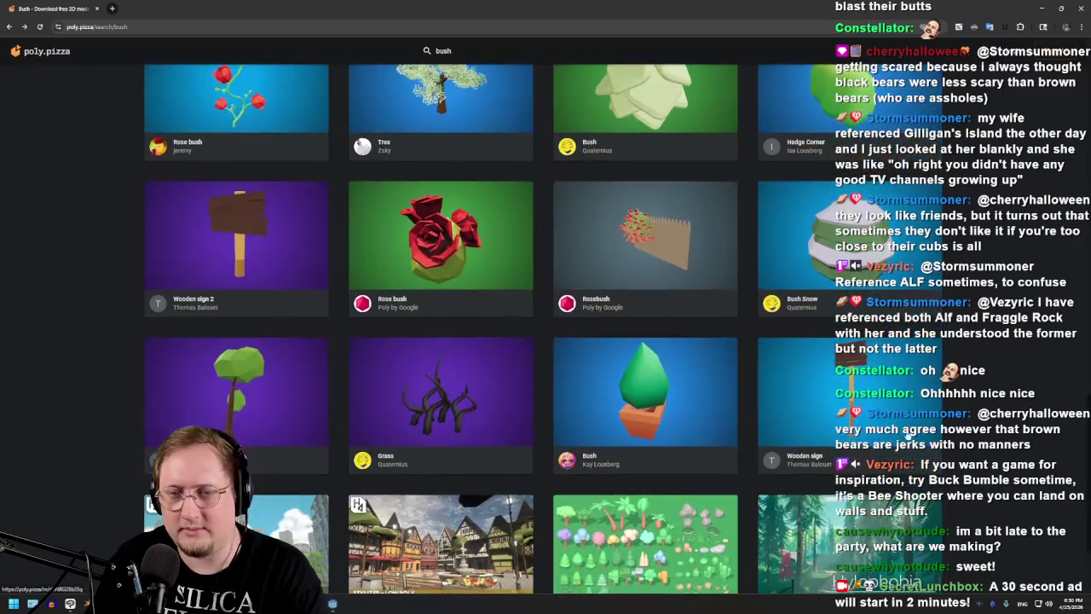
pyautogui.scroll(10, 1041, 532)
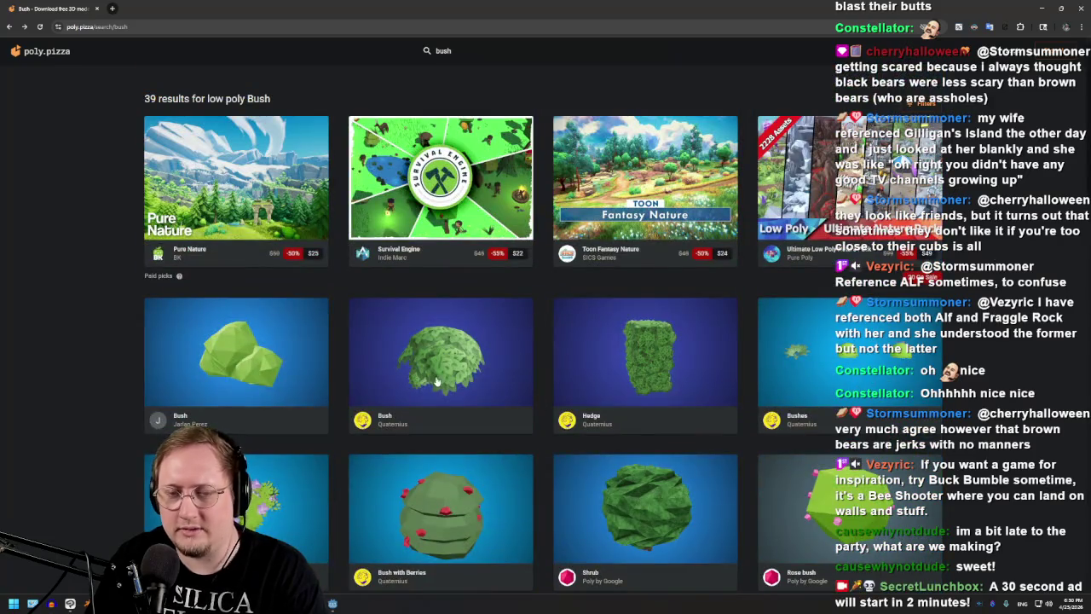
pyautogui.click(669, 368)
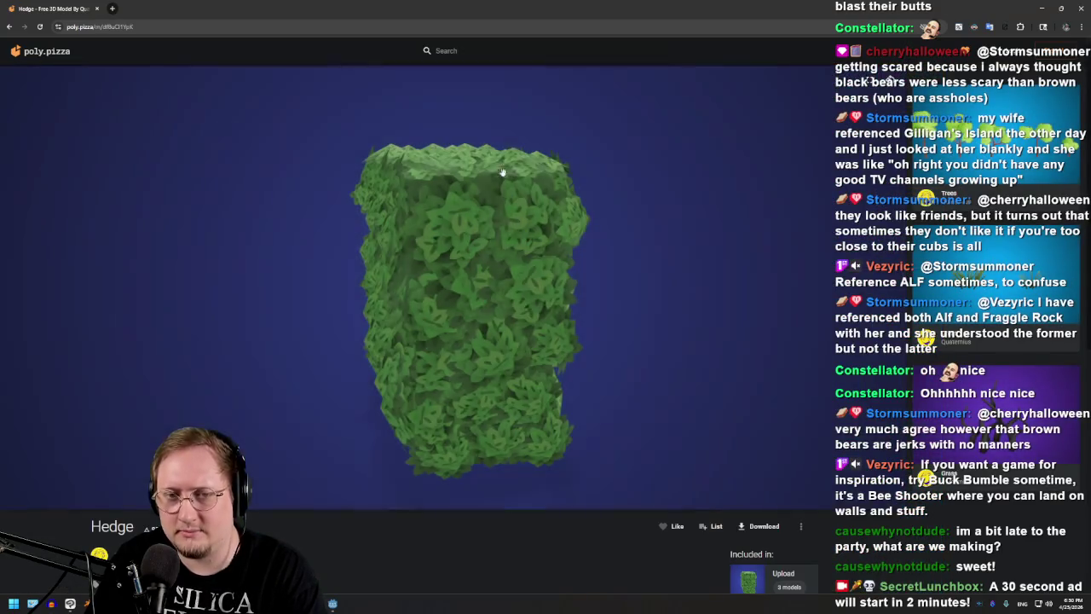
pyautogui.moveTo(593, 291)
pyautogui.mouseDown()
pyautogui.moveTo(115, 341)
pyautogui.moveTo(662, 341)
pyautogui.moveTo(601, 282)
pyautogui.moveTo(484, 286)
pyautogui.moveTo(791, 312)
pyautogui.moveTo(551, 268)
pyautogui.moveTo(397, 288)
pyautogui.moveTo(311, 170)
pyautogui.moveTo(691, 234)
pyautogui.moveTo(761, 198)
pyautogui.moveTo(791, 234)
pyautogui.moveTo(770, 346)
pyautogui.moveTo(545, 372)
pyautogui.moveTo(400, 356)
pyautogui.moveTo(488, 386)
pyautogui.moveTo(438, 346)
pyautogui.moveTo(375, 324)
pyautogui.moveTo(515, 308)
pyautogui.mouseUp()
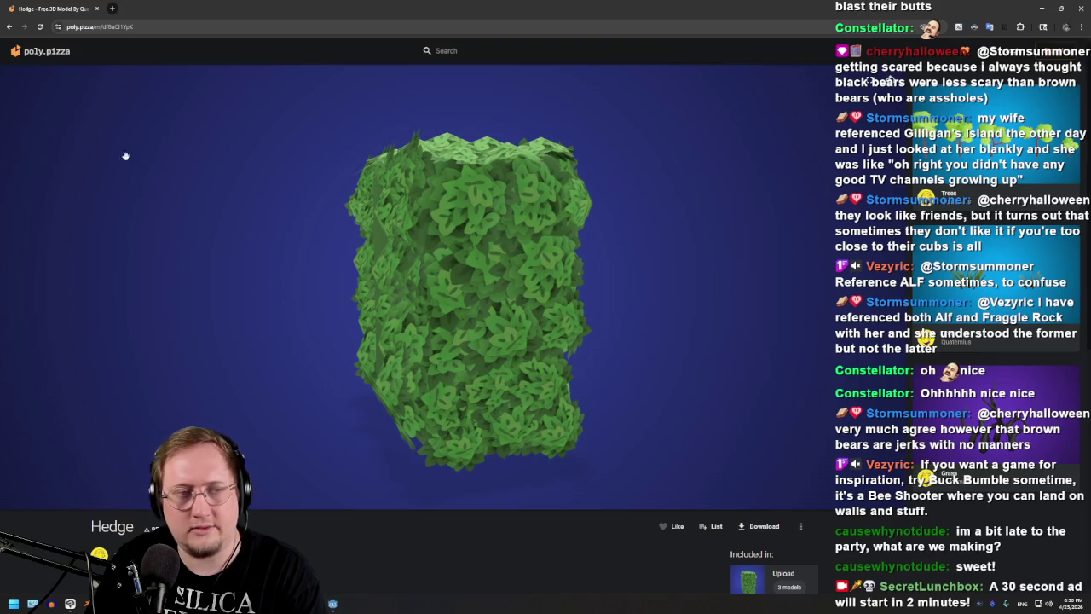
pyautogui.click(7, 28)
pyautogui.write('lawnmo')
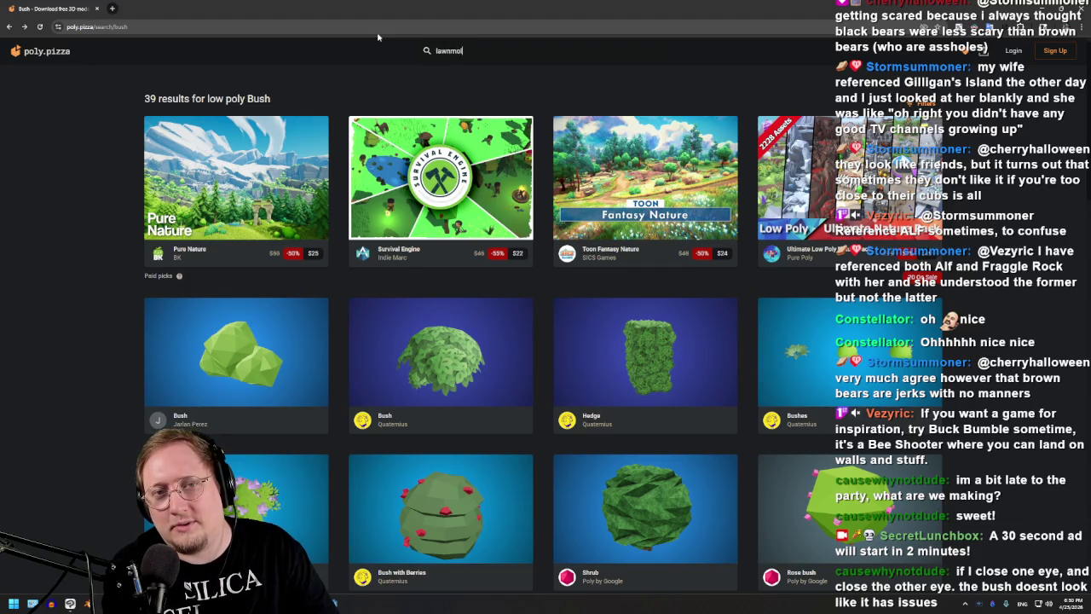
# - Search 'lawnmower' and orbit and zoom the red Lawn mower model to front, full and side views
pyautogui.write('wer')
pyautogui.press('Return')
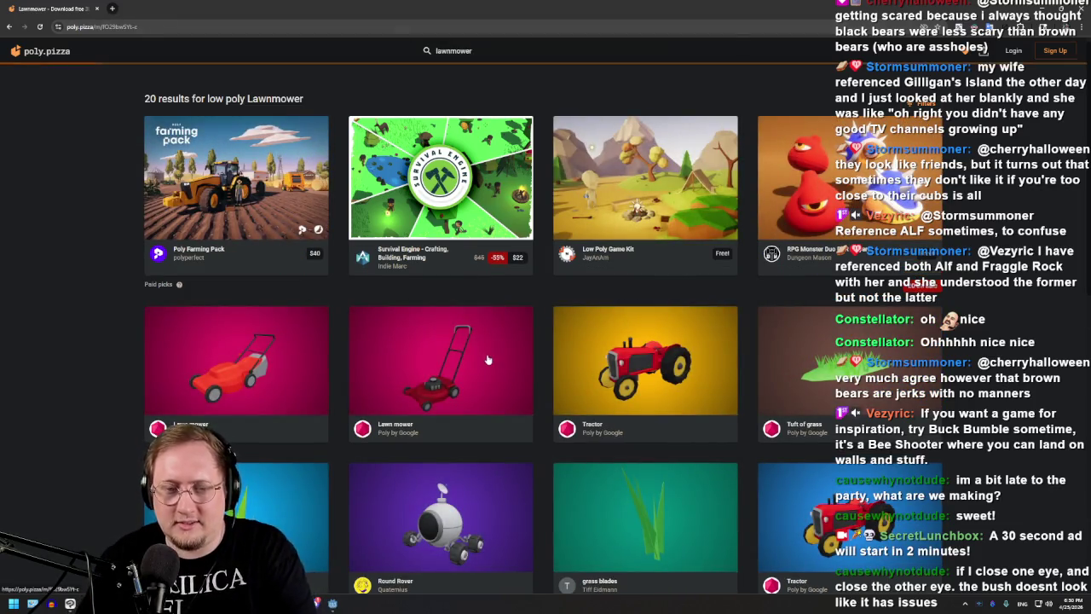
pyautogui.click(452, 367)
pyautogui.moveTo(439, 359)
pyautogui.mouseDown()
pyautogui.moveTo(496, 415)
pyautogui.moveTo(393, 395)
pyautogui.moveTo(540, 409)
pyautogui.moveTo(466, 452)
pyautogui.mouseUp()
pyautogui.scroll(5, 465, 453)
pyautogui.moveTo(478, 495)
pyautogui.mouseDown()
pyautogui.moveTo(444, 349)
pyautogui.moveTo(516, 391)
pyautogui.moveTo(502, 428)
pyautogui.moveTo(558, 407)
pyautogui.mouseUp()
pyautogui.scroll(-5, 444, 350)
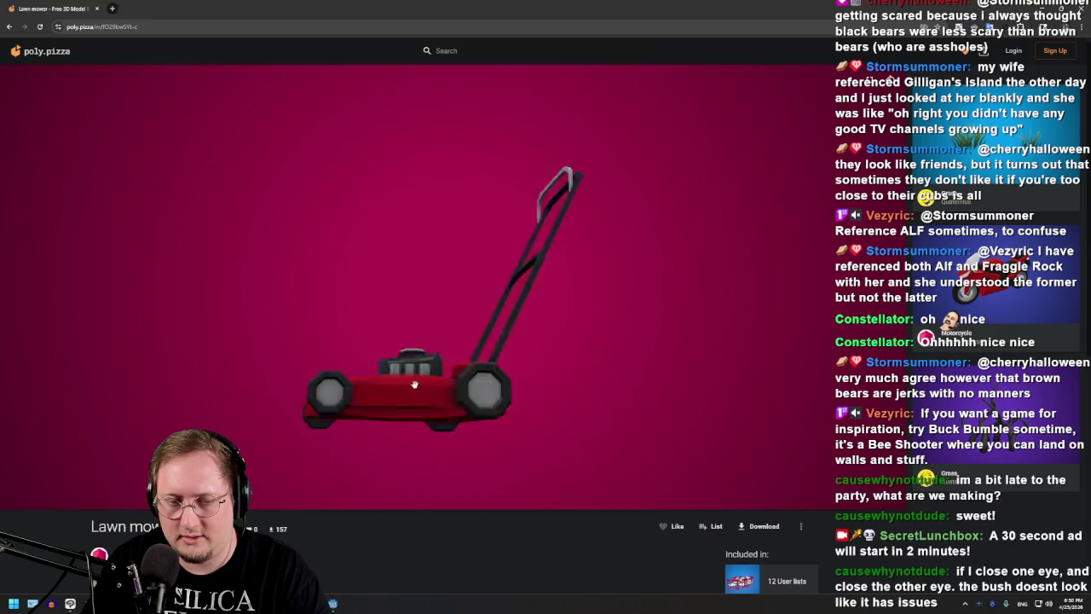
pyautogui.moveTo(558, 407)
pyautogui.mouseDown()
pyautogui.moveTo(253, 421)
pyautogui.moveTo(268, 440)
pyautogui.moveTo(302, 326)
pyautogui.moveTo(288, 247)
pyautogui.moveTo(597, 305)
pyautogui.moveTo(555, 295)
pyautogui.moveTo(540, 316)
pyautogui.moveTo(540, 288)
pyautogui.moveTo(554, 389)
pyautogui.mouseUp()
pyautogui.scroll(5, 599, 304)
pyautogui.scroll(-5, 553, 388)
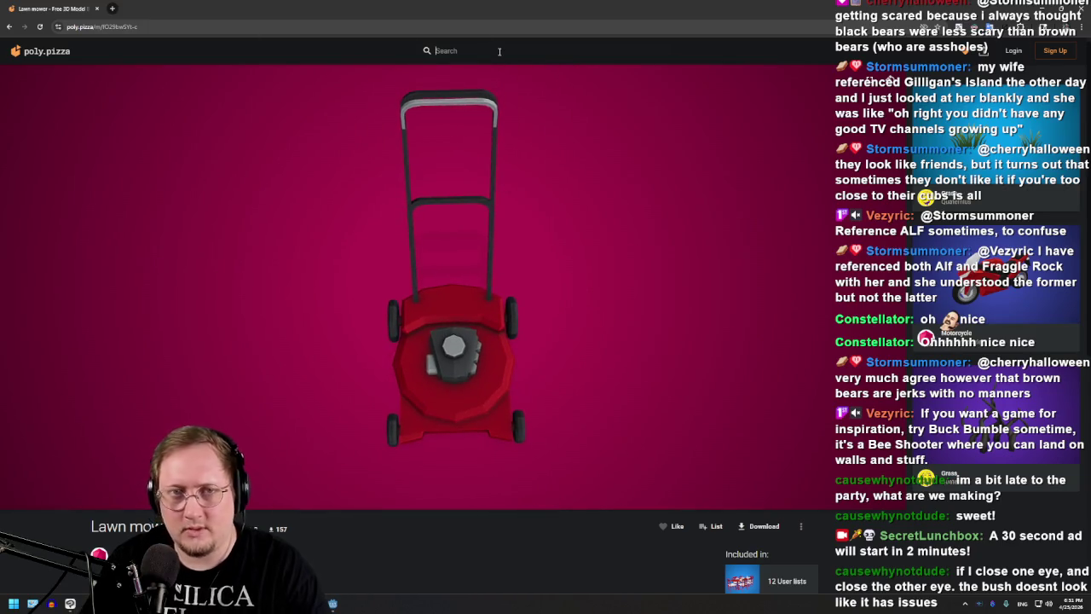
# - Search 'pizza' and orbit the Pepperoni pizza model to see its underside and top
pyautogui.write('pizza')
pyautogui.press('Return')
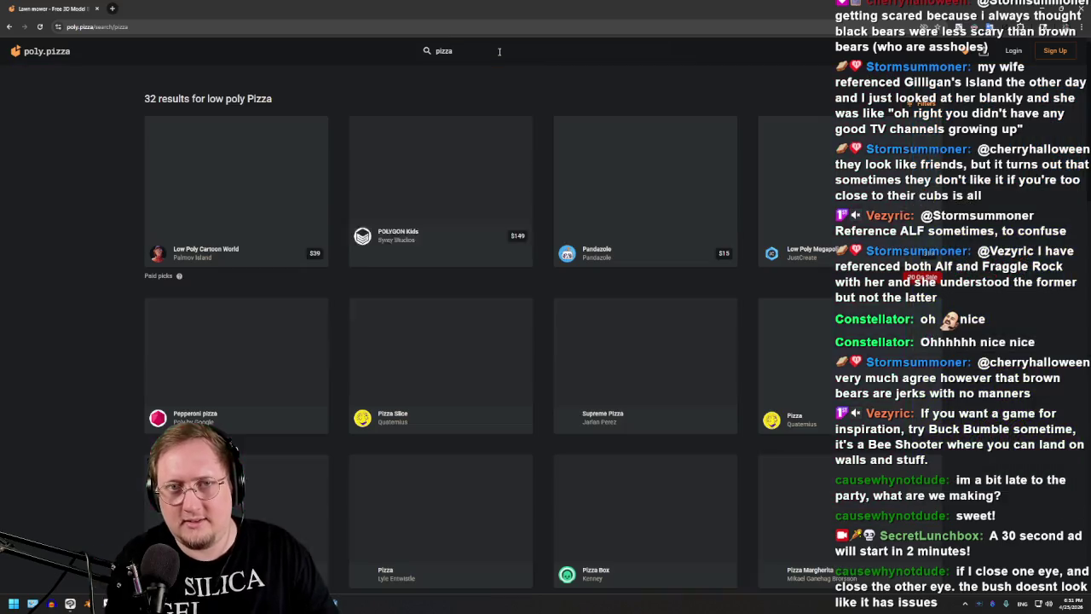
pyautogui.scroll(-3, 732, 410)
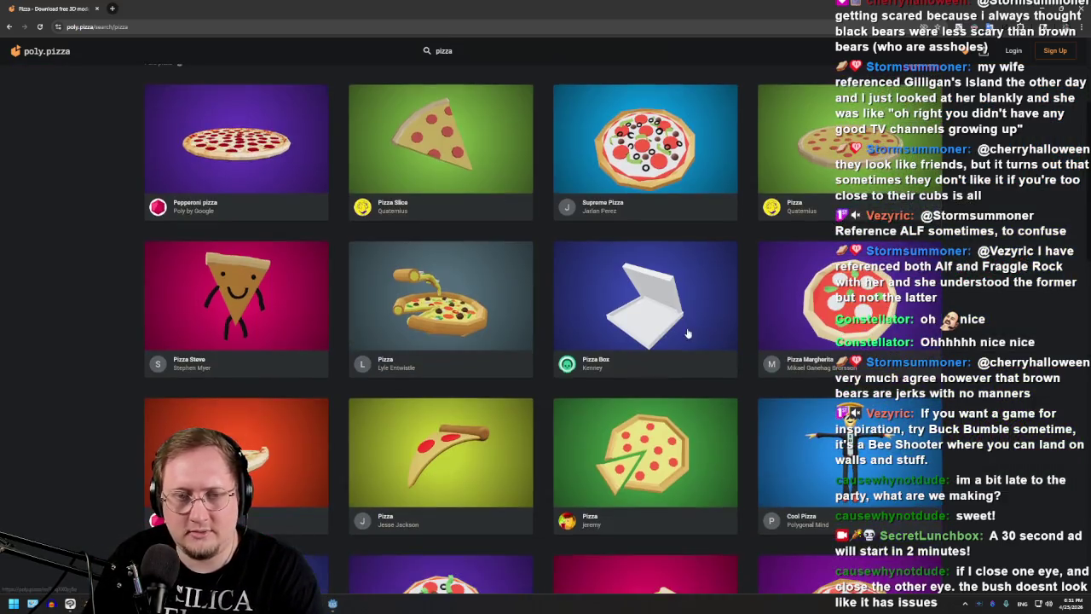
pyautogui.click(274, 168)
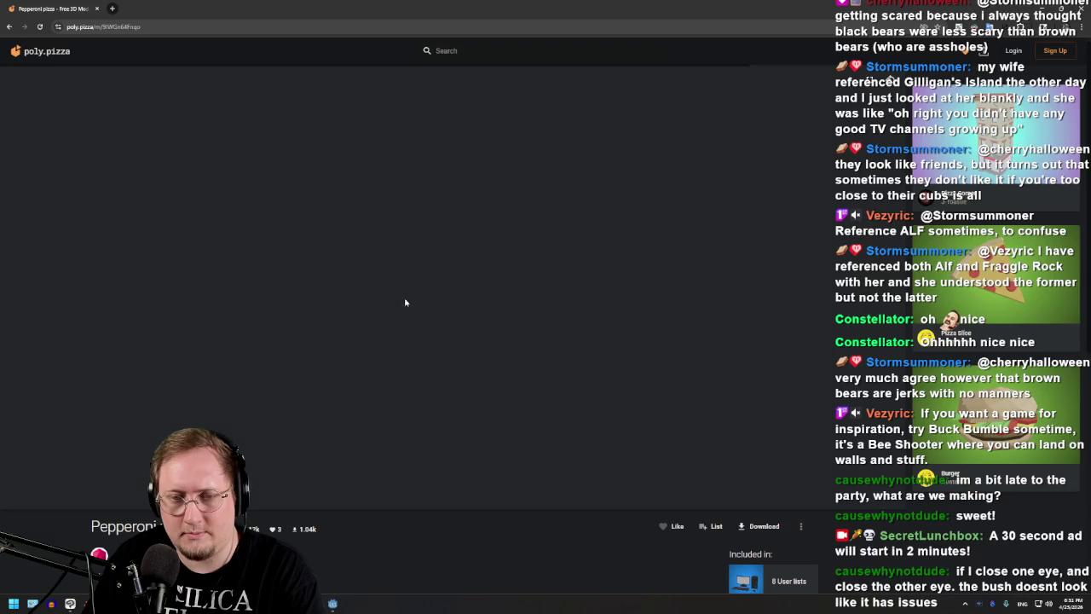
pyautogui.moveTo(476, 307)
pyautogui.mouseDown()
pyautogui.moveTo(688, 254)
pyautogui.moveTo(543, 302)
pyautogui.mouseUp()
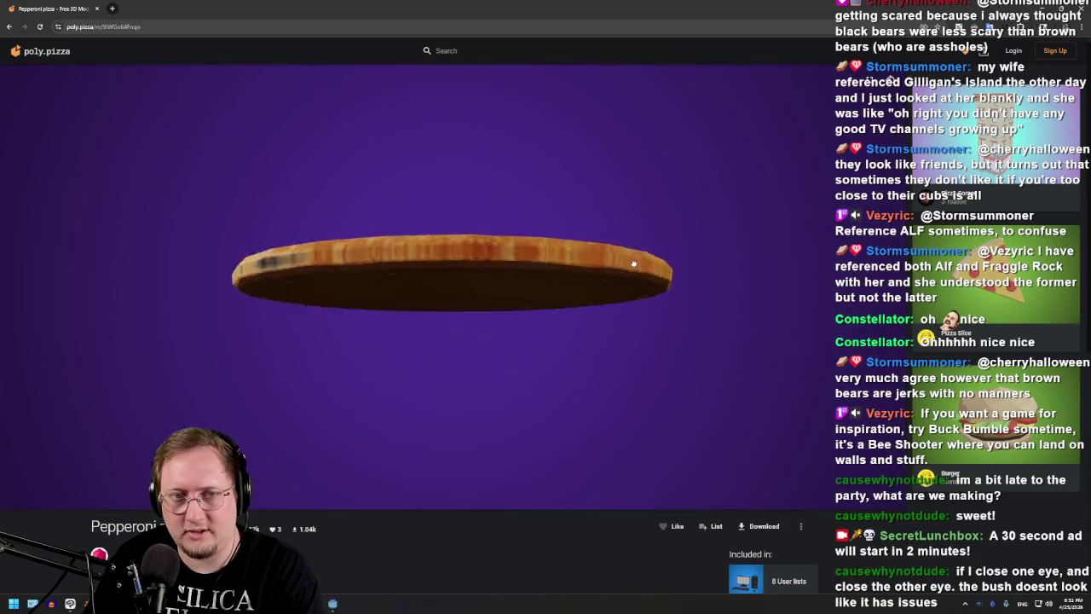
pyautogui.moveTo(543, 302)
pyautogui.mouseDown()
pyautogui.moveTo(674, 373)
pyautogui.moveTo(399, 188)
pyautogui.mouseUp()
pyautogui.click(8, 27)
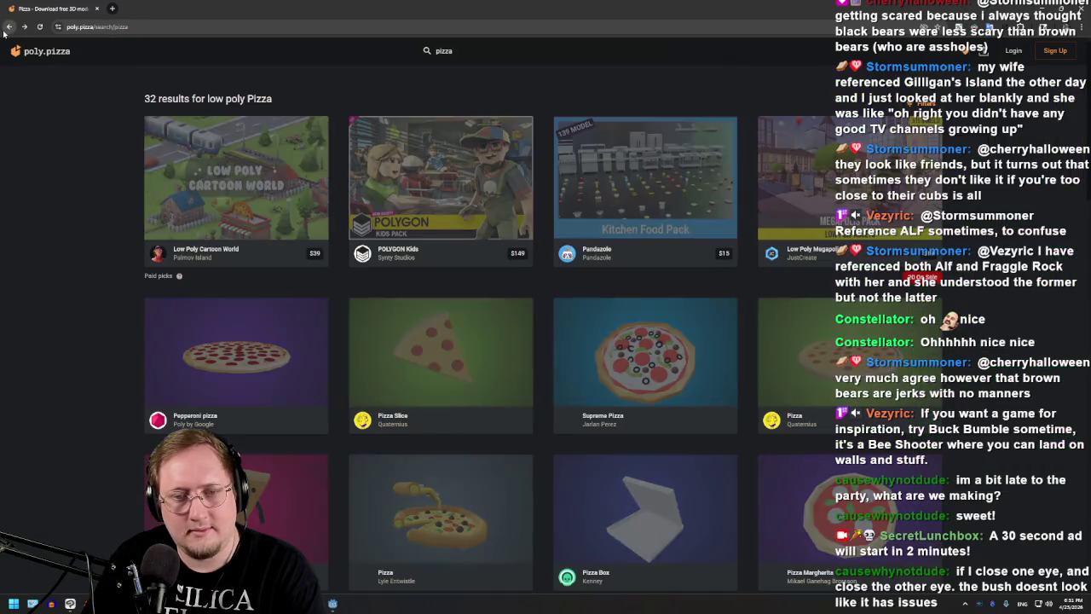
# - Open the Supreme Pizza model and tilt it edge-on and back to top-down
pyautogui.scroll(-3, 528, 309)
pyautogui.scroll(1, 698, 312)
pyautogui.scroll(3, 698, 312)
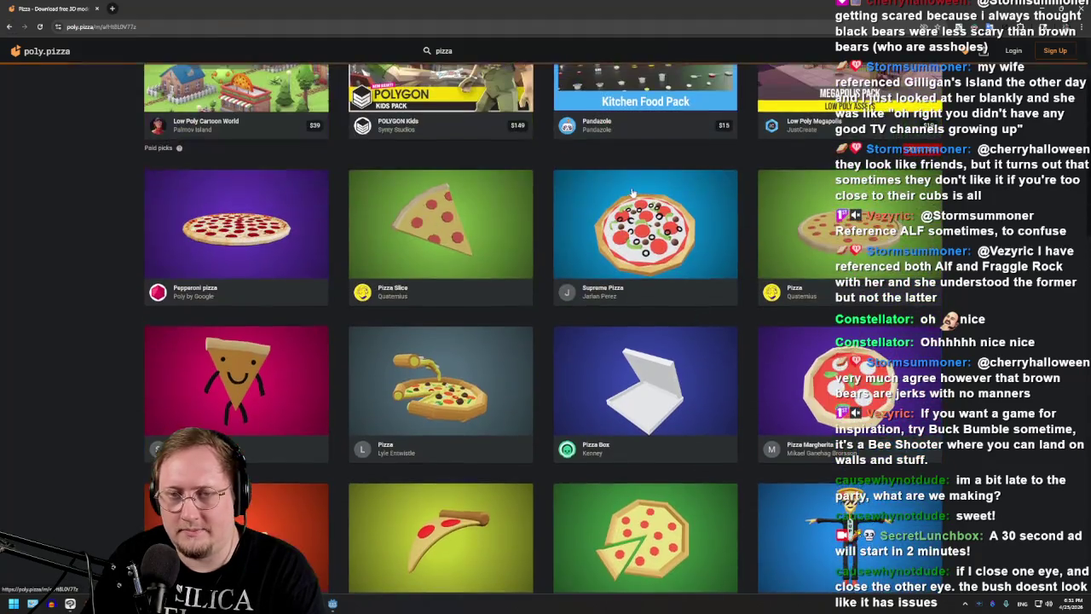
pyautogui.click(826, 247)
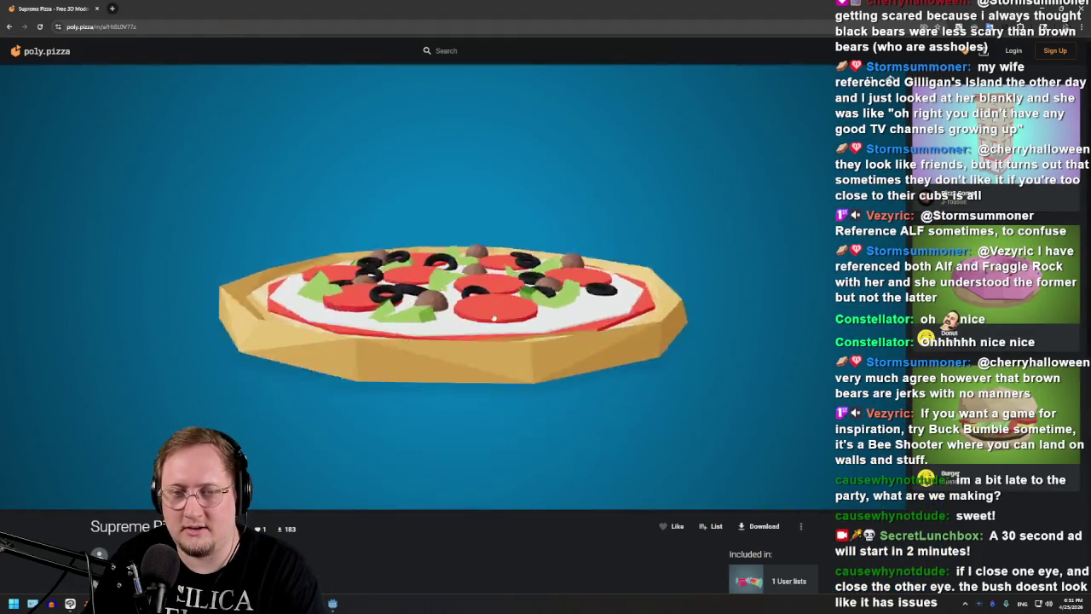
pyautogui.moveTo(385, 379)
pyautogui.mouseDown()
pyautogui.moveTo(588, 334)
pyautogui.moveTo(356, 255)
pyautogui.mouseUp()
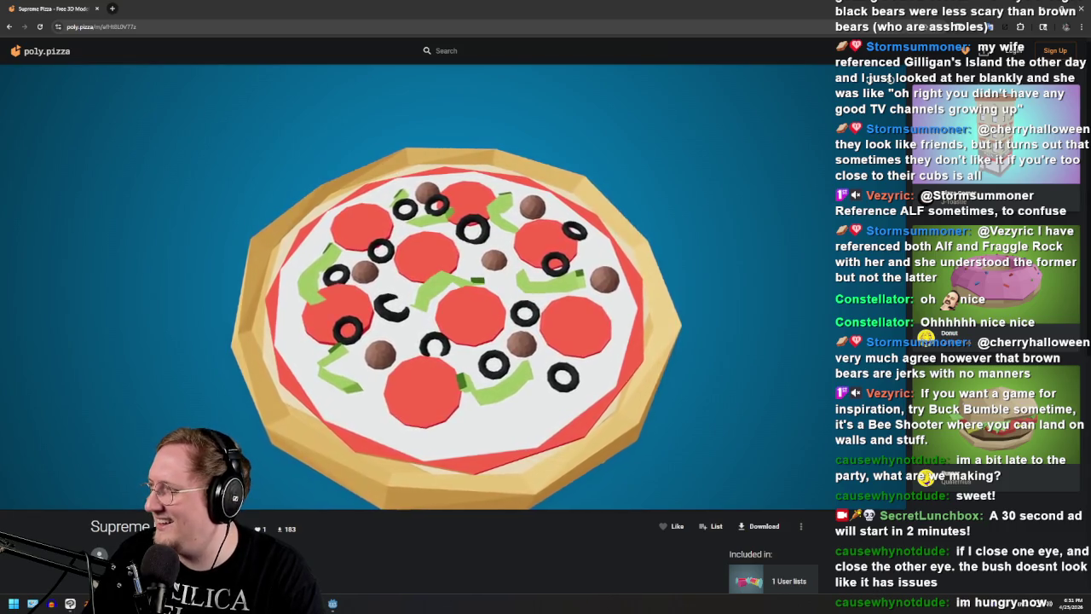
pyautogui.click(558, 48)
# - Search 'trampoline', orbit the blue low poly Trampoline model, then minimize the browser
pyautogui.write('trampoline')
pyautogui.press('Return')
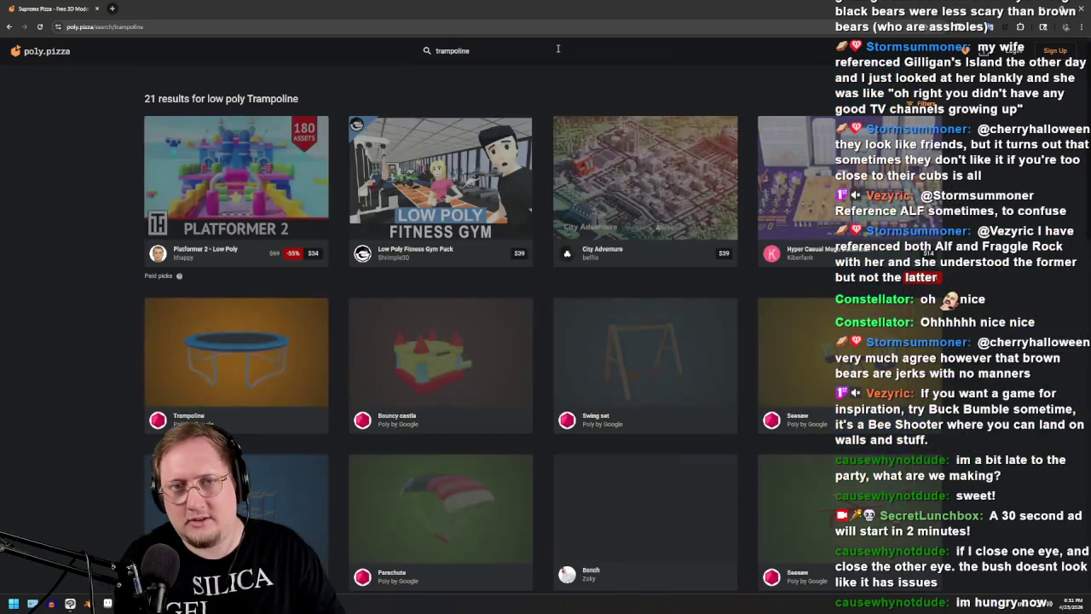
pyautogui.click(229, 342)
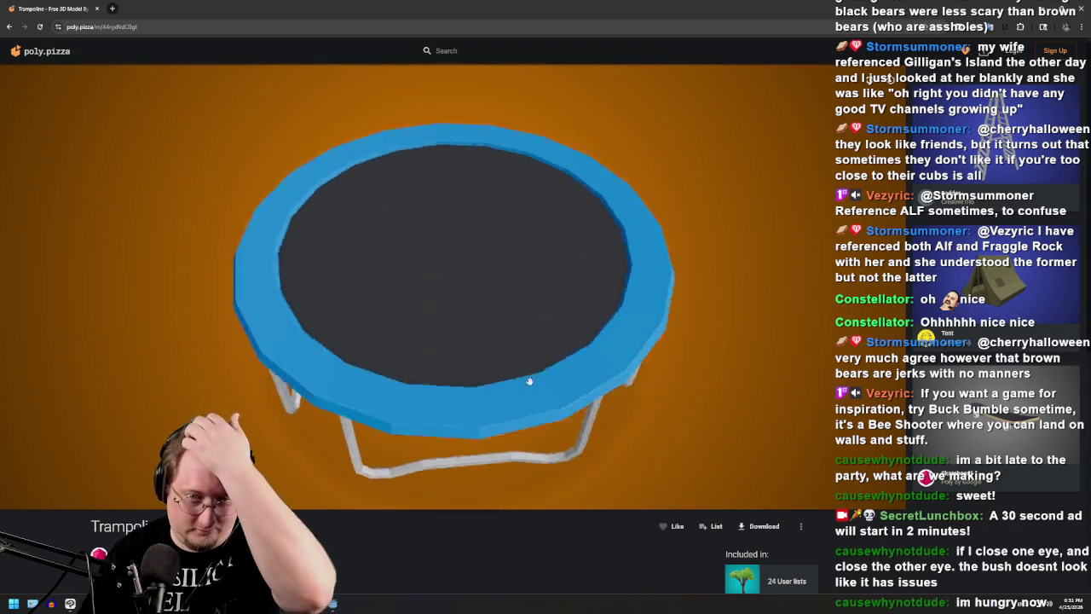
pyautogui.moveTo(529, 381)
pyautogui.mouseDown()
pyautogui.moveTo(448, 263)
pyautogui.moveTo(730, 361)
pyautogui.moveTo(434, 315)
pyautogui.moveTo(511, 255)
pyautogui.moveTo(708, 279)
pyautogui.moveTo(554, 302)
pyautogui.moveTo(550, 324)
pyautogui.moveTo(619, 367)
pyautogui.moveTo(609, 221)
pyautogui.moveTo(708, 276)
pyautogui.moveTo(665, 236)
pyautogui.moveTo(828, 191)
pyautogui.mouseUp()
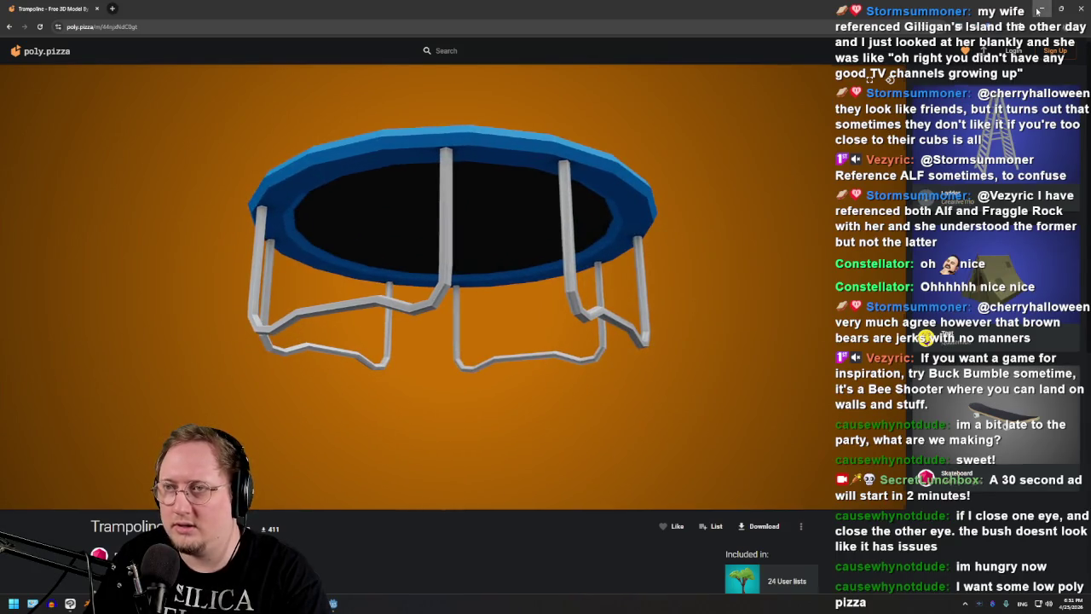
pyautogui.click(1040, 9)
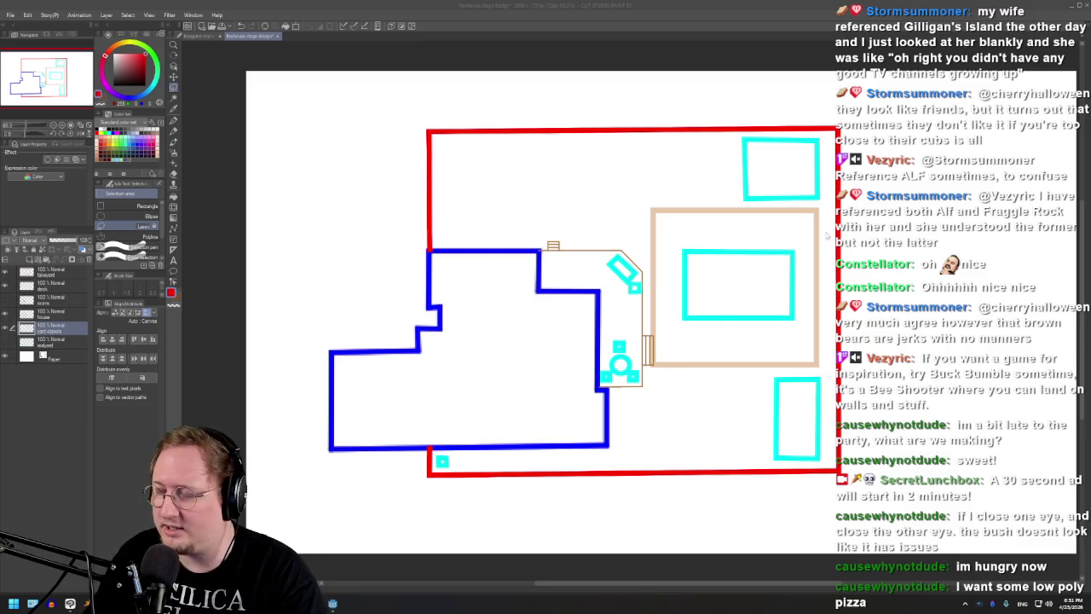
# - Hide the cyan furniture, tan room and green outline layers so only the red yard rectangle shows
pyautogui.scroll(1, 749, 244)
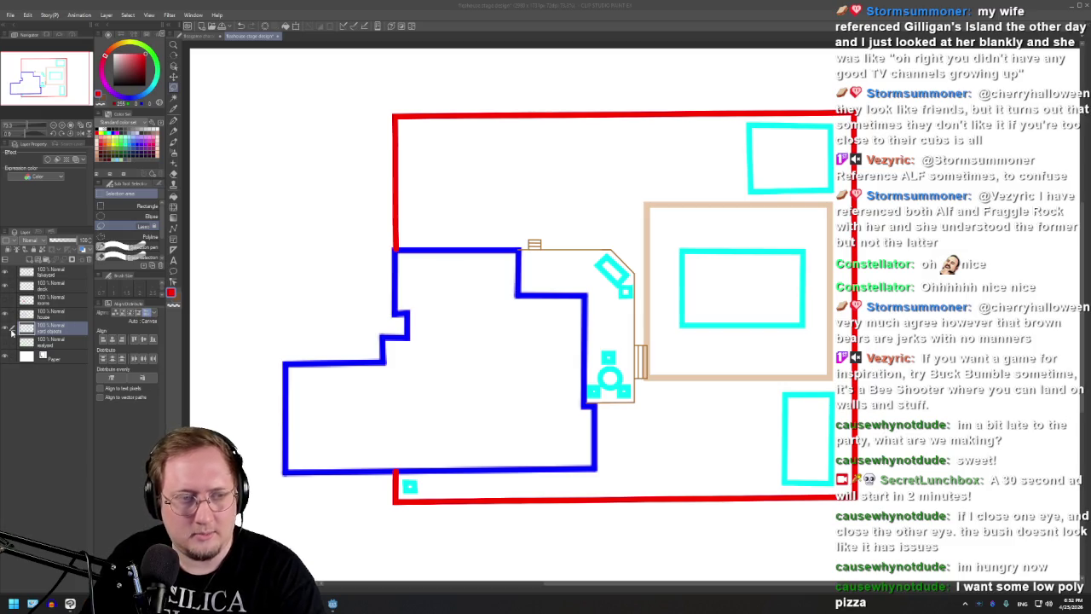
pyautogui.moveTo(6, 331); pyautogui.dragTo(4, 343)
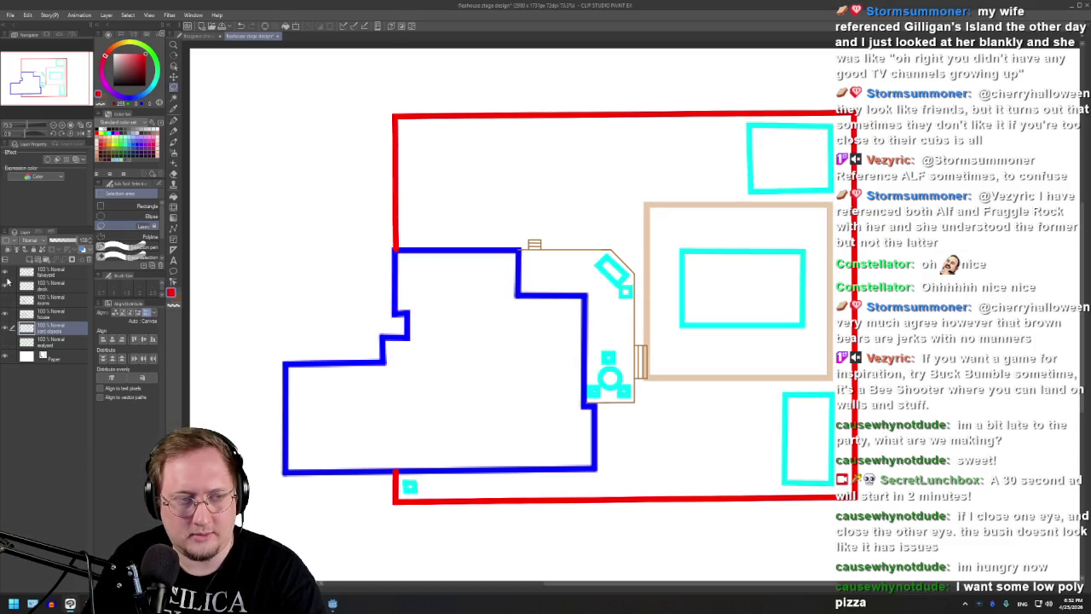
pyautogui.click(6, 273)
pyautogui.click(6, 339)
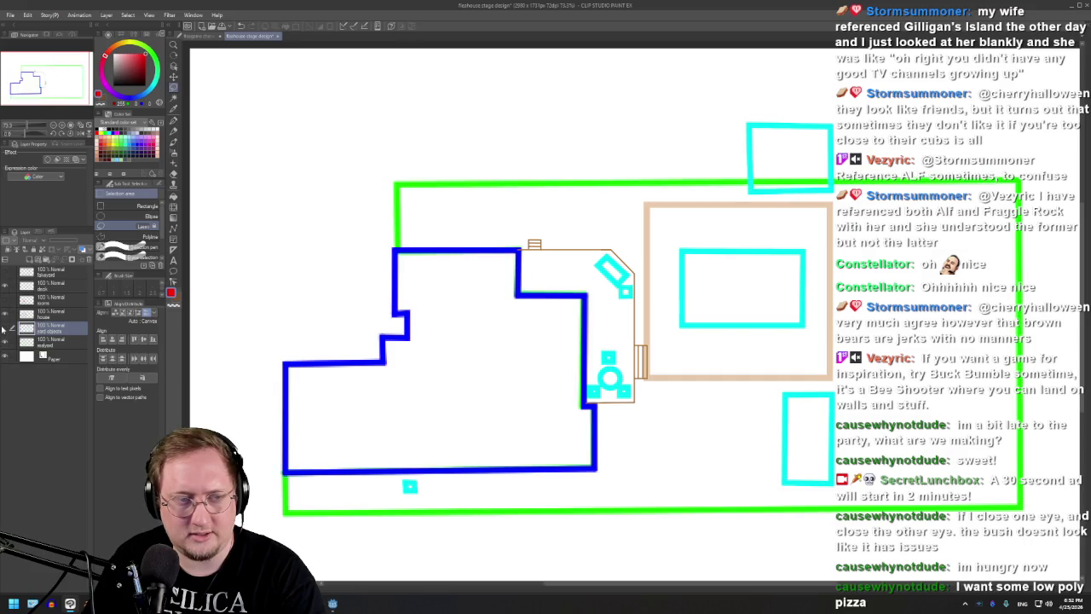
pyautogui.scroll(-1, 347, 231)
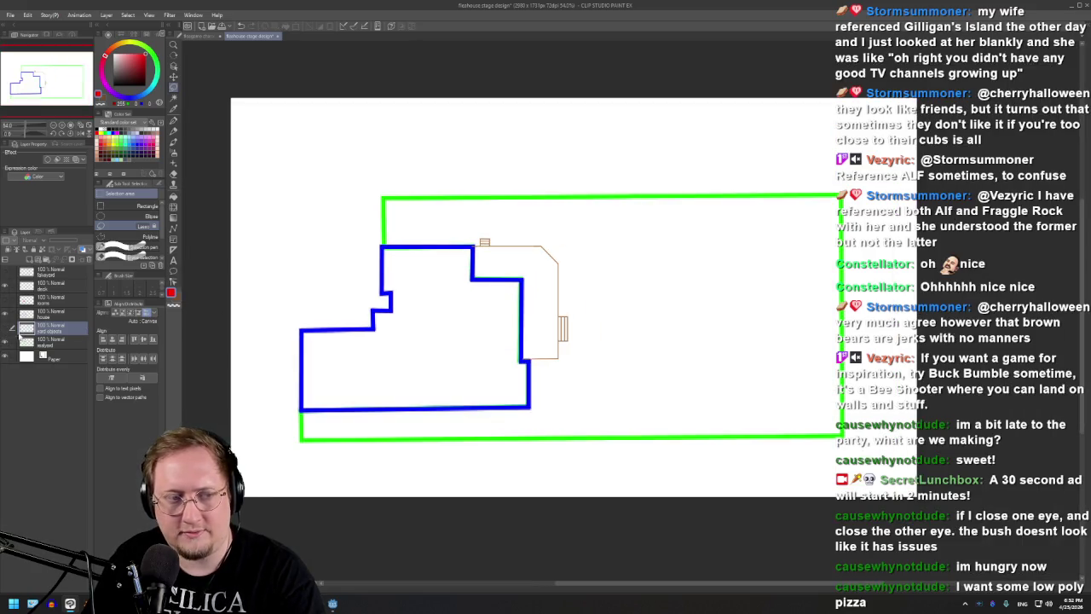
pyautogui.click(5, 329)
pyautogui.click(4, 330)
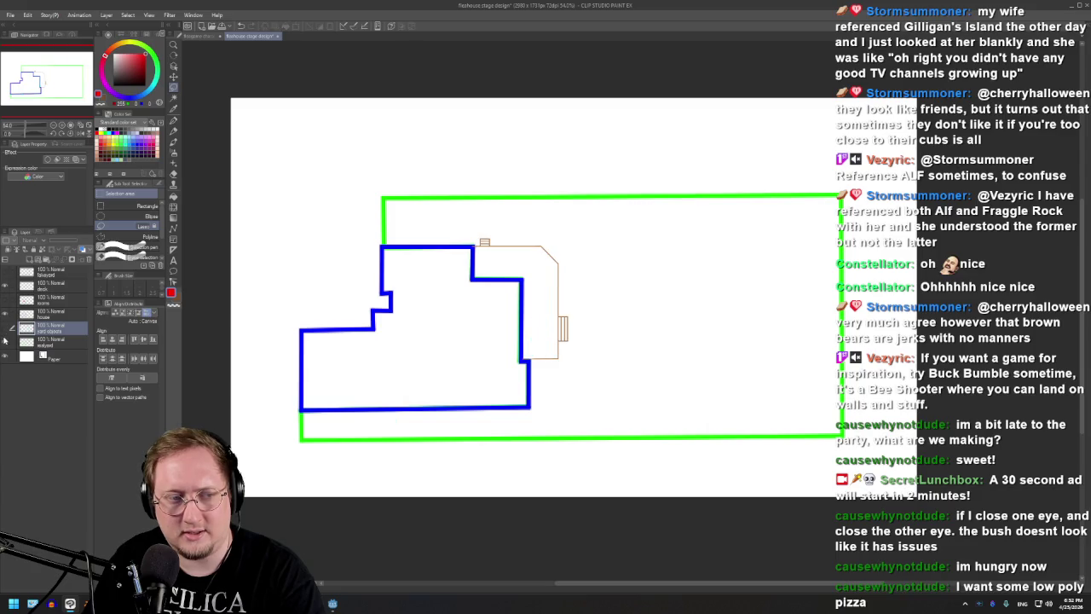
pyautogui.click(5, 272)
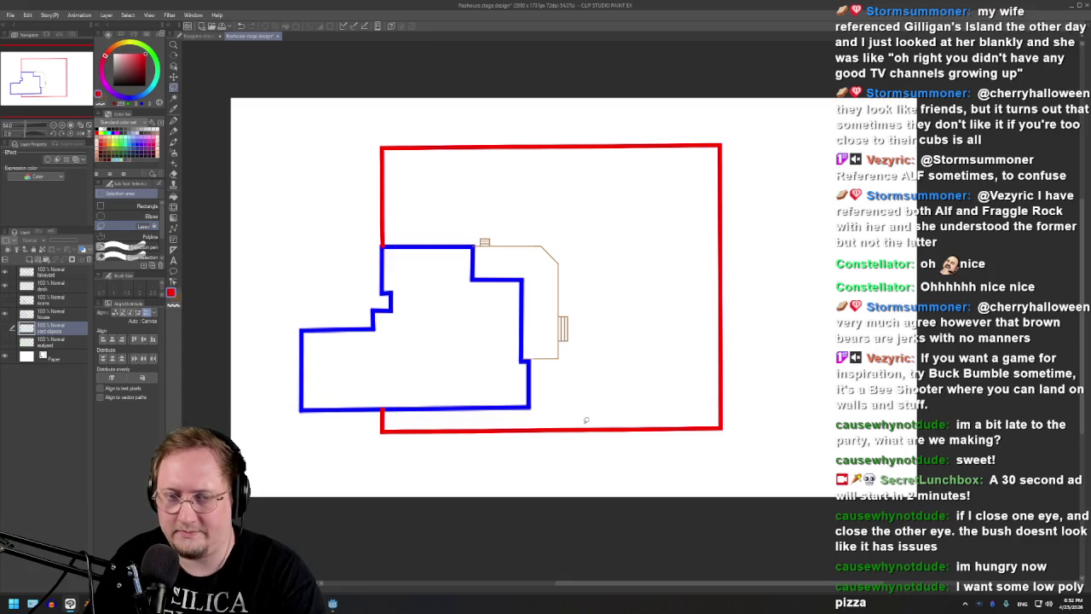
# - Zoom into the lower-left red and blue corner and try freehand selections there, deselecting each
pyautogui.moveTo(414, 431); pyautogui.dragTo(799, 358)
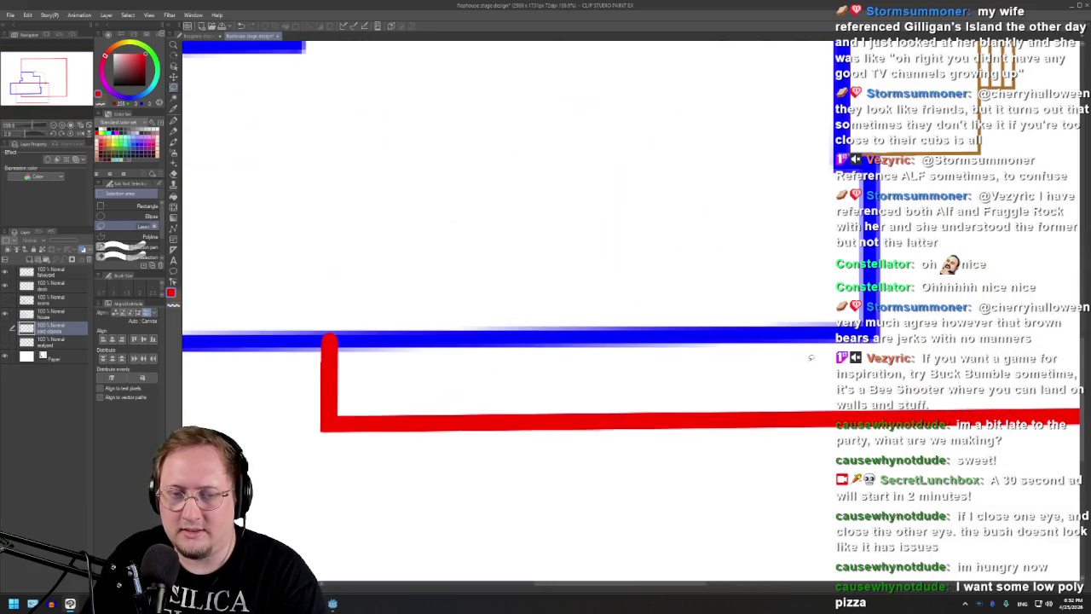
pyautogui.moveTo(626, 497); pyautogui.dragTo(294, 351)
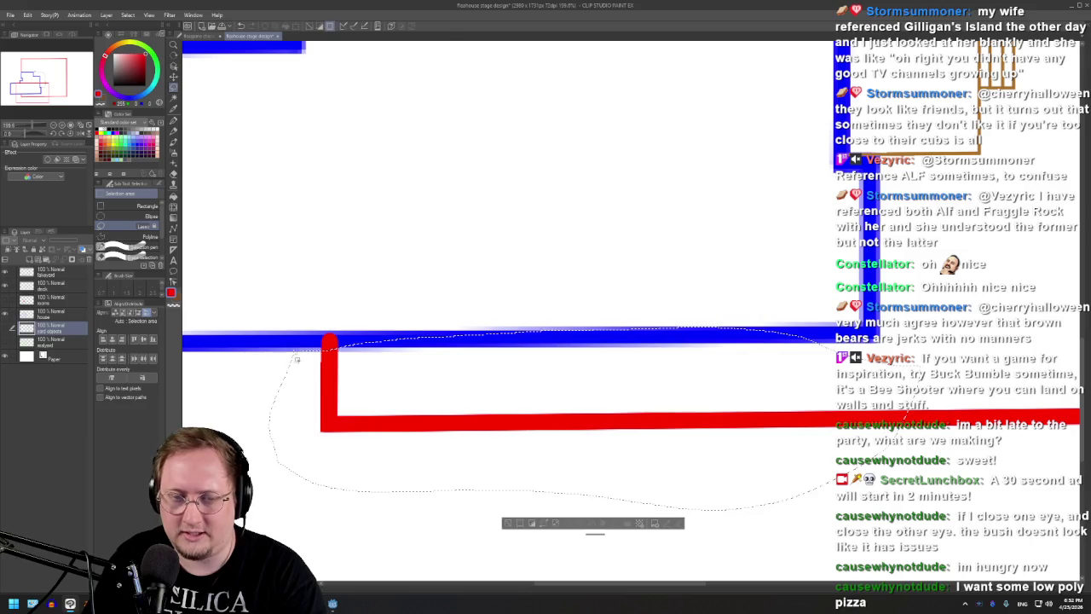
pyautogui.hotkey('ctrl', 'd')
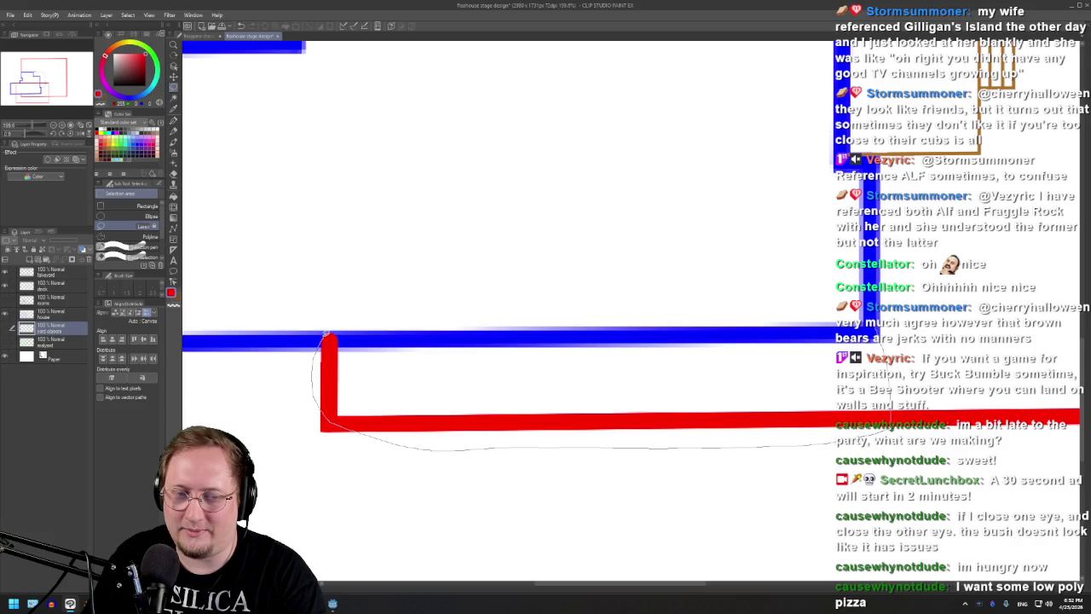
pyautogui.moveTo(392, 439); pyautogui.dragTo(859, 330)
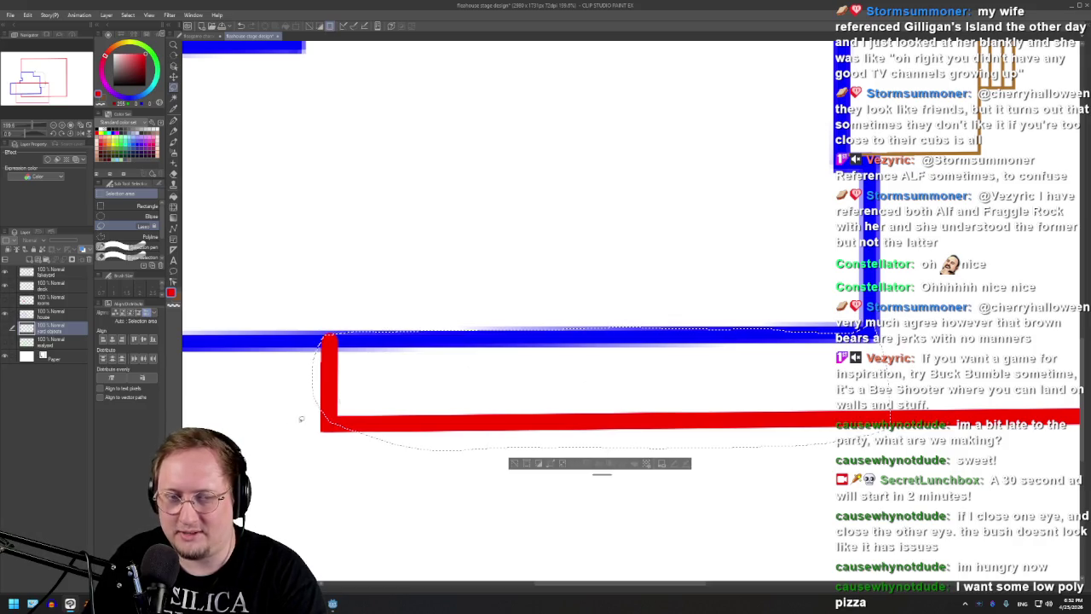
pyautogui.scroll(-1, 596, 427)
pyautogui.scroll(-1, 554, 452)
pyautogui.scroll(-1, 516, 484)
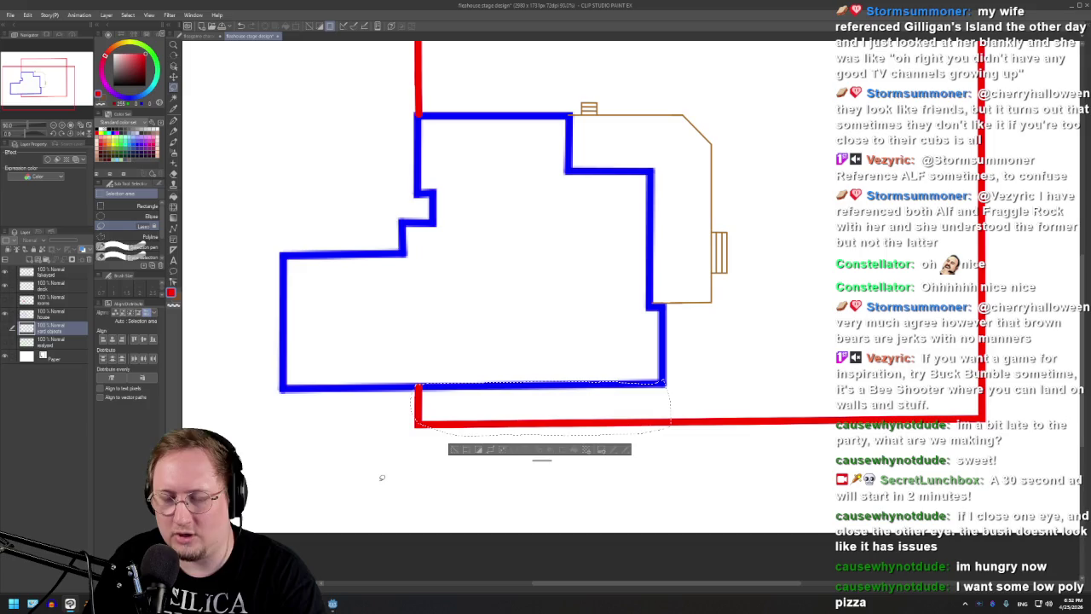
pyautogui.hotkey('ctrl', 'd')
pyautogui.moveTo(414, 434)
pyautogui.mouseDown()
pyautogui.moveTo(416, 369)
pyautogui.moveTo(714, 452)
pyautogui.moveTo(384, 444)
pyautogui.mouseUp()
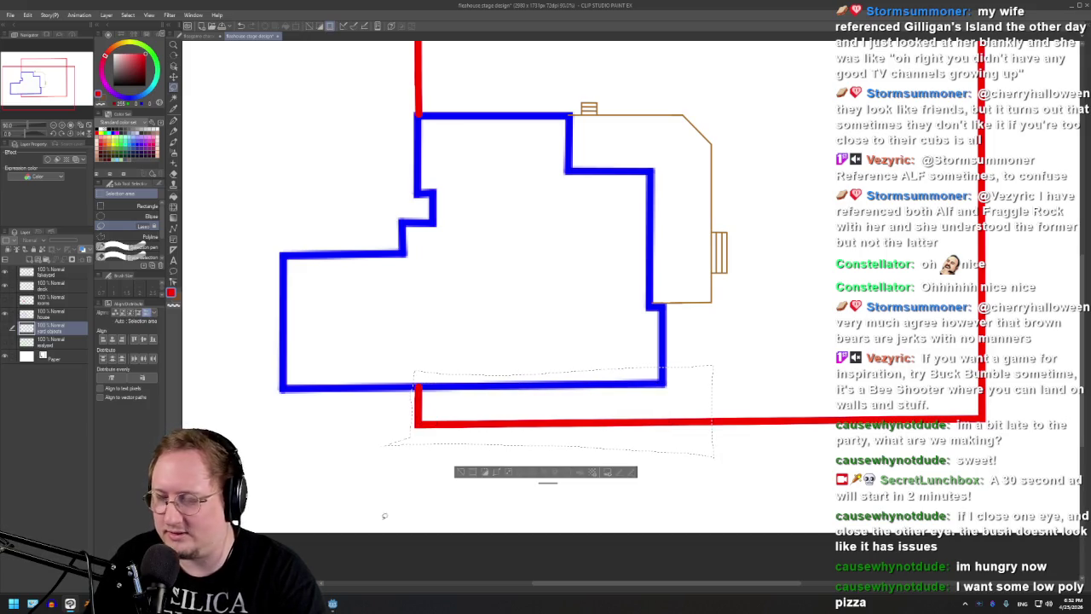
pyautogui.moveTo(409, 375)
pyautogui.mouseDown()
pyautogui.moveTo(476, 376)
pyautogui.moveTo(409, 376)
pyautogui.mouseUp()
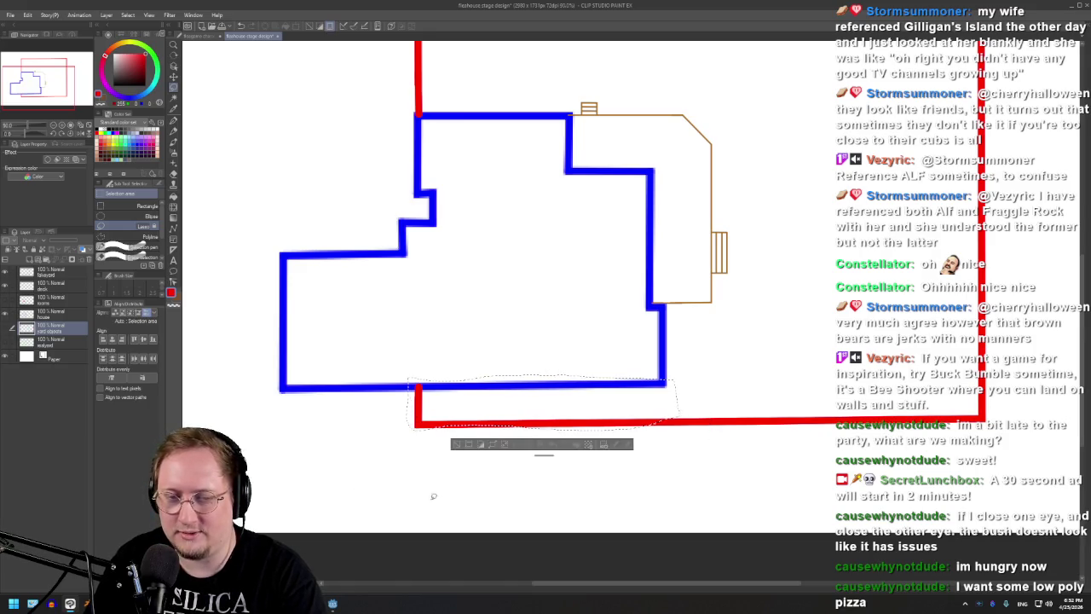
pyautogui.scroll(-2, 509, 407)
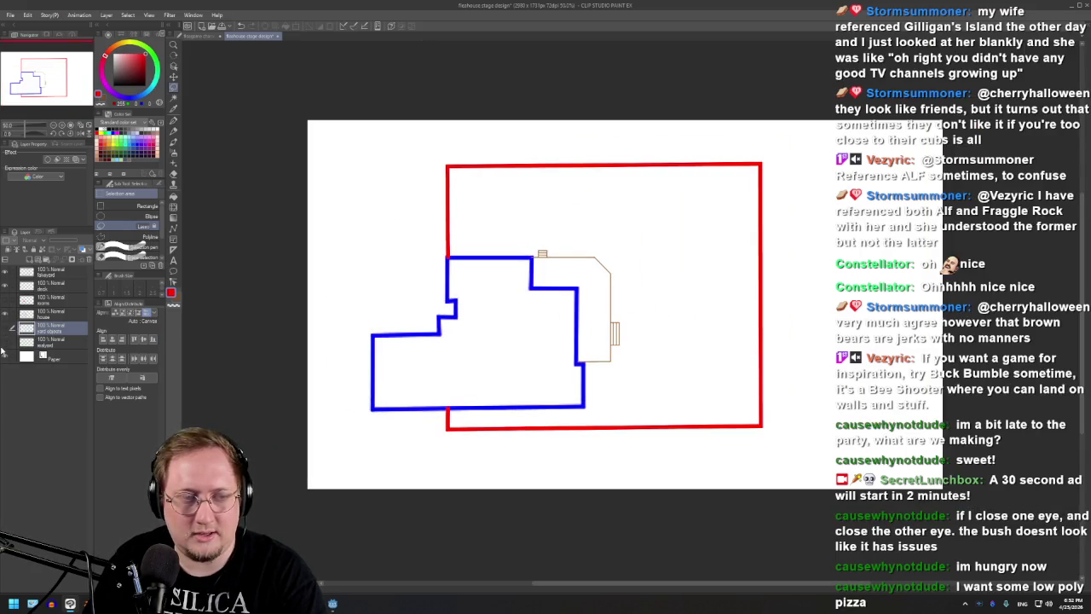
# - Show the green outline beside the red yard rectangle, compare them, then switch to Godot
pyautogui.click(5, 342)
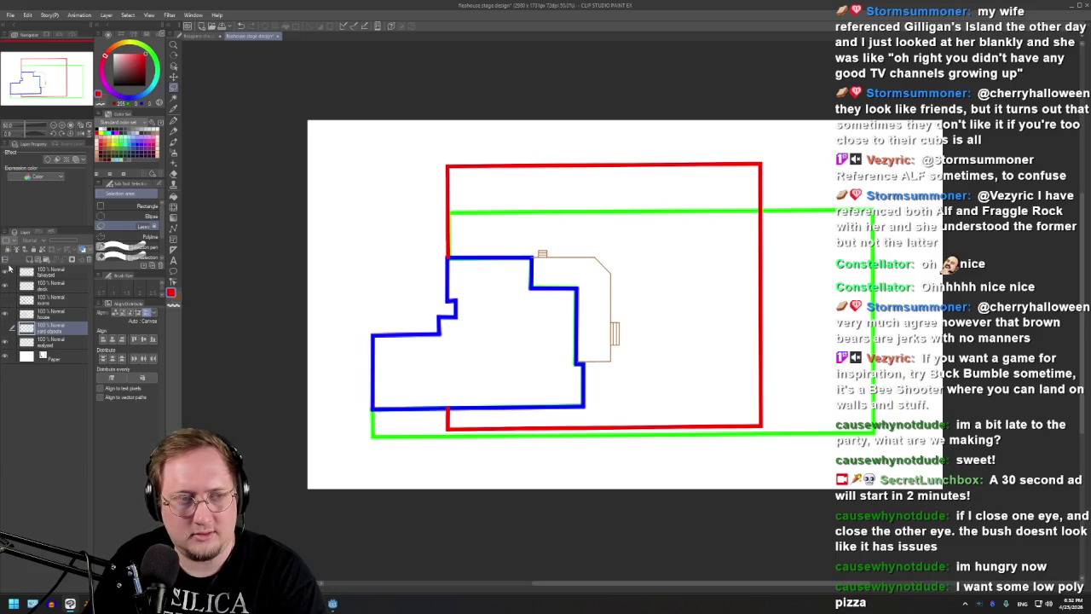
pyautogui.click(3, 273)
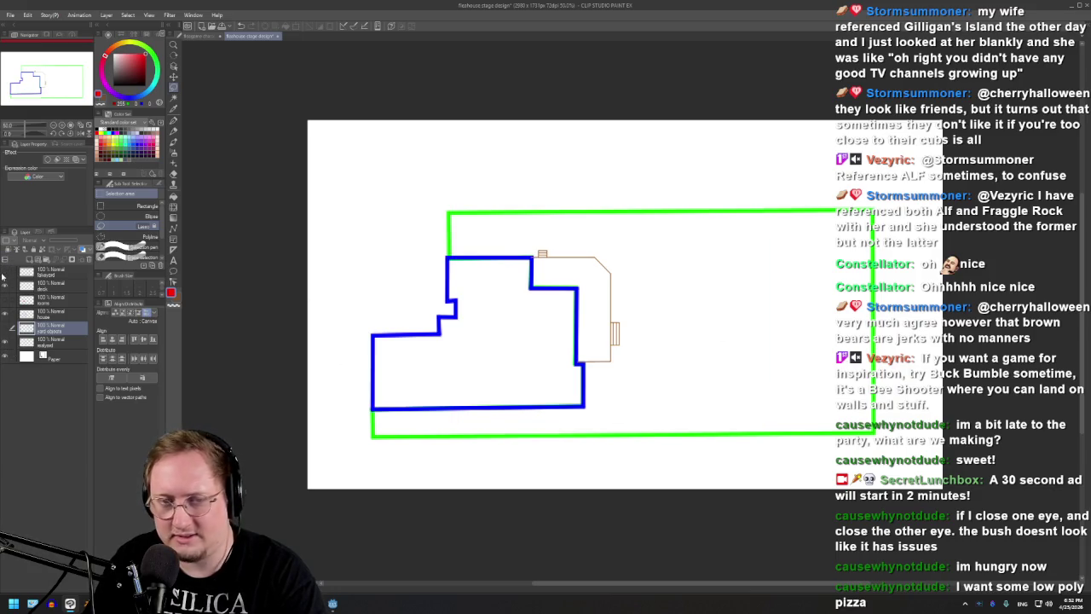
pyautogui.click(4, 273)
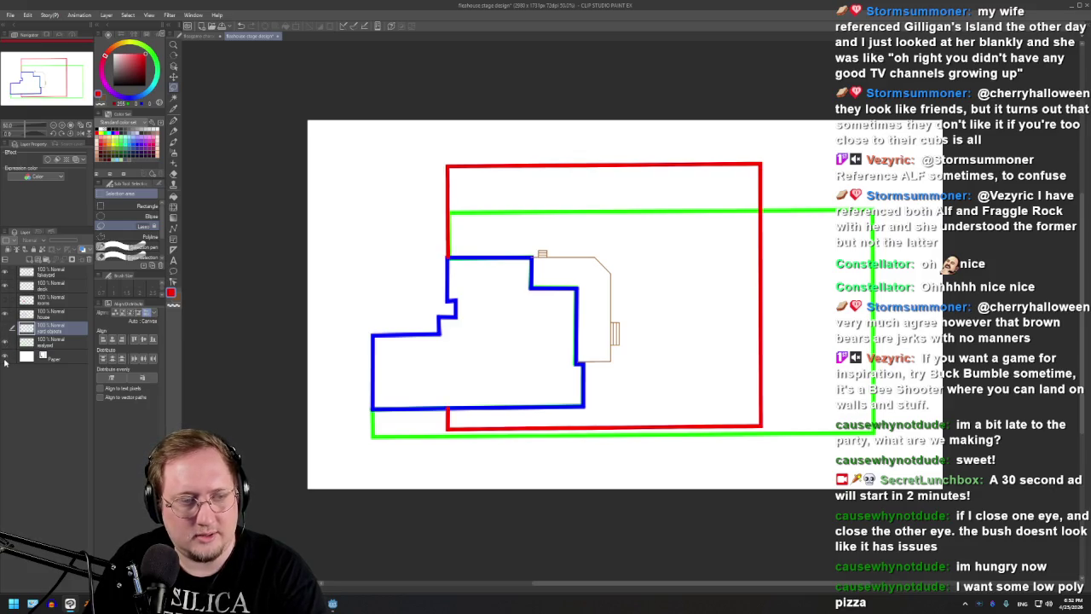
pyautogui.hotkey('alt', 'Tab')
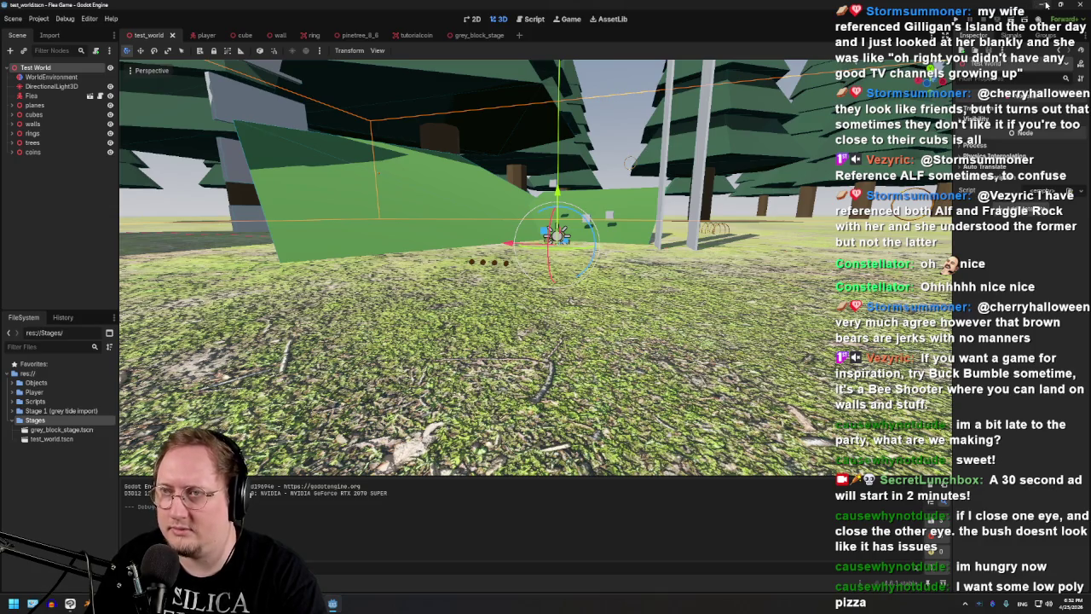
# - Back in Clip Studio Paint, try freehand selections around the red rectangle and brown outline, clearing each
pyautogui.click(1084, 5)
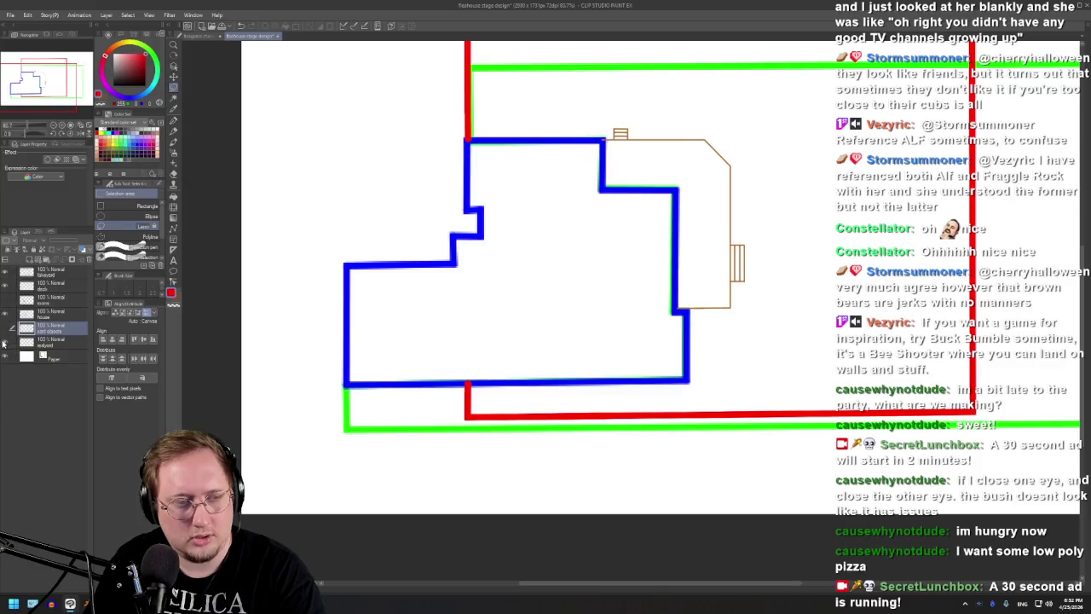
pyautogui.scroll(-2, 420, 391)
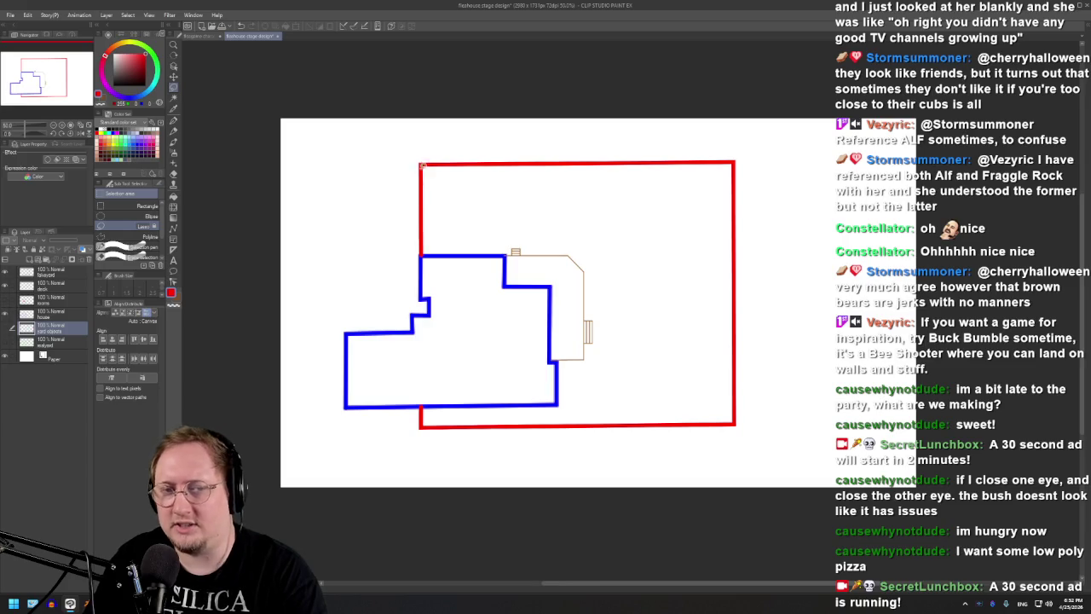
pyautogui.moveTo(421, 163)
pyautogui.mouseDown()
pyautogui.moveTo(424, 323)
pyautogui.moveTo(421, 167)
pyautogui.mouseUp()
pyautogui.click(503, 175)
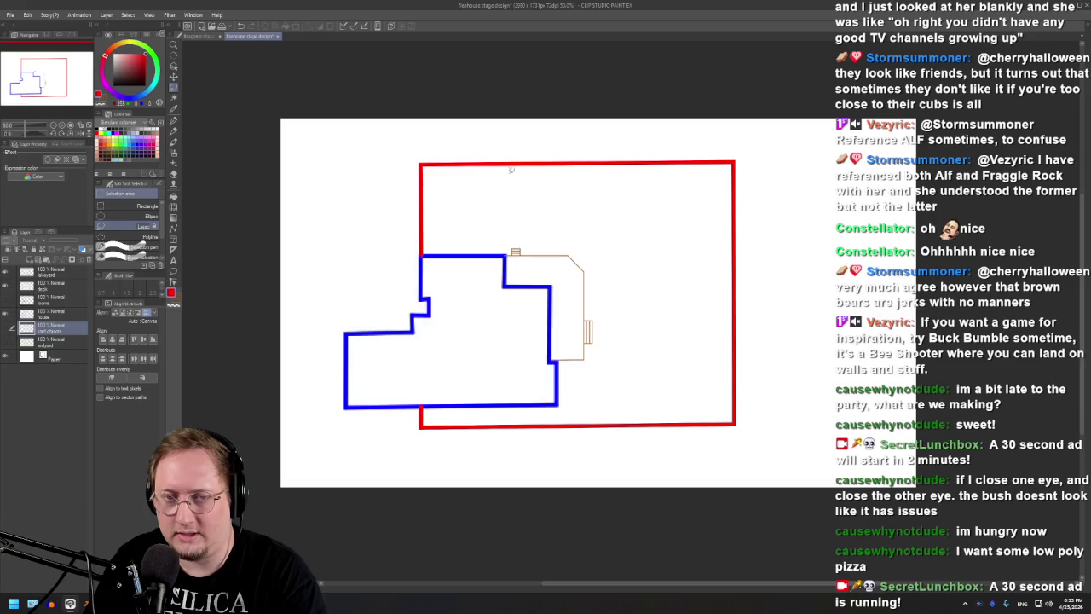
pyautogui.scroll(2, 672, 290)
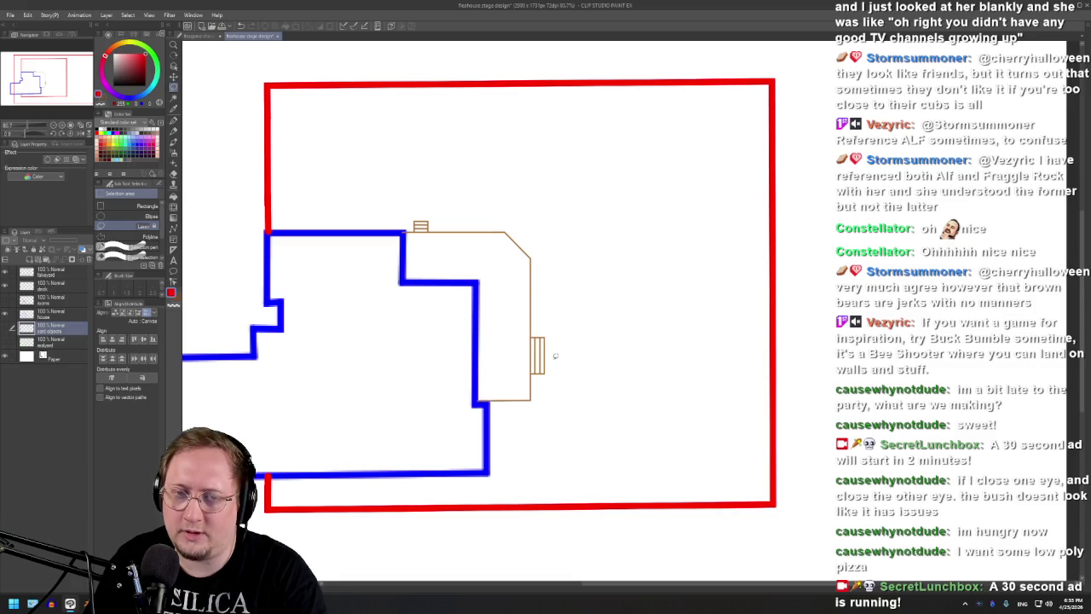
pyautogui.moveTo(542, 353)
pyautogui.mouseDown()
pyautogui.moveTo(519, 265)
pyautogui.moveTo(545, 341)
pyautogui.mouseUp()
pyautogui.hotkey('ctrl', 'd')
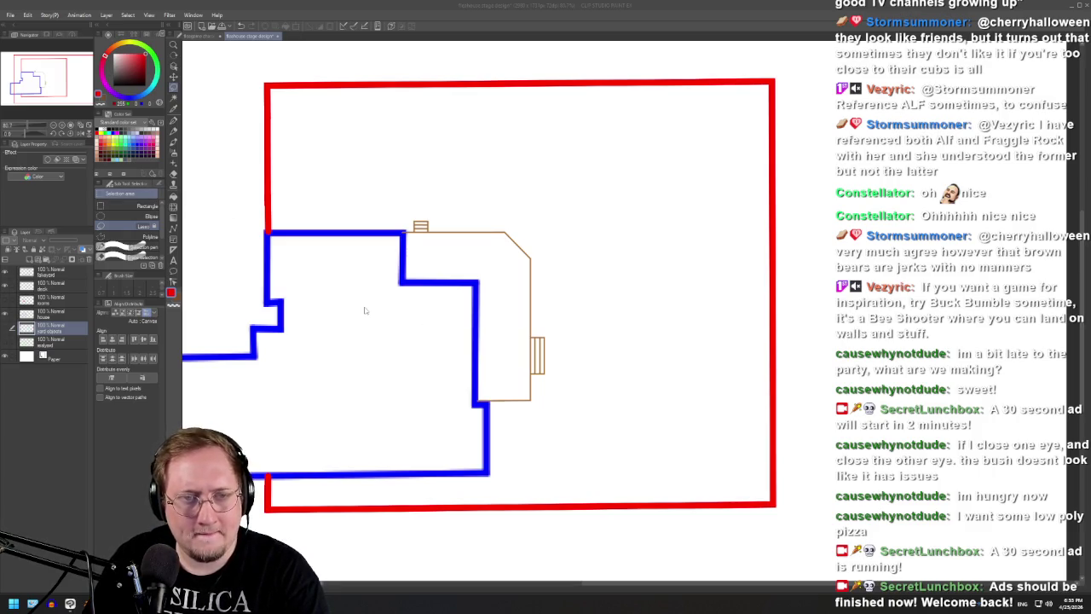
pyautogui.scroll(1, 281, 303)
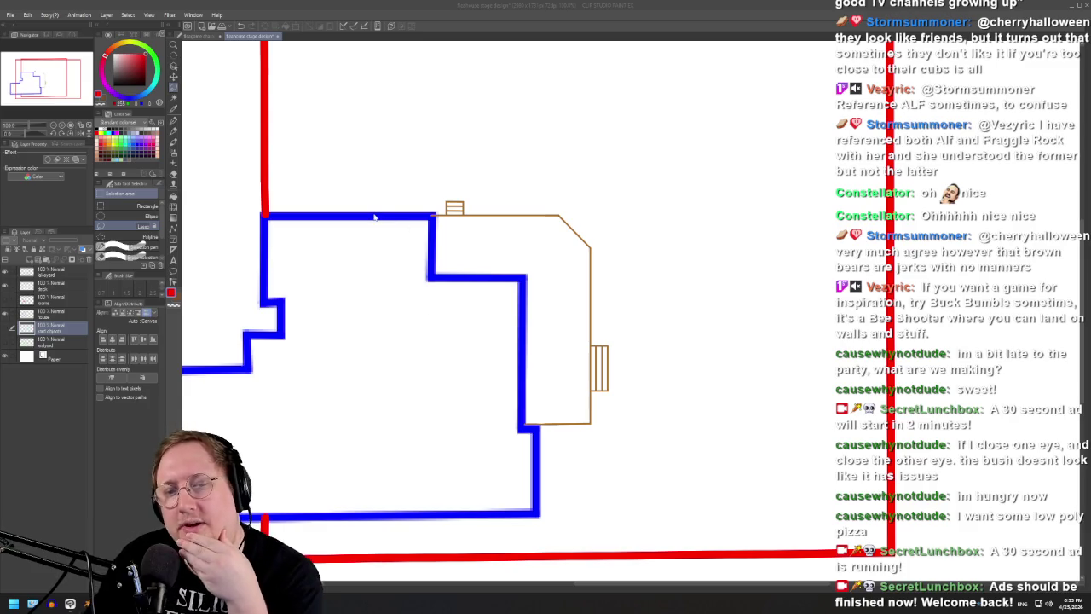
pyautogui.scroll(-1, 302, 108)
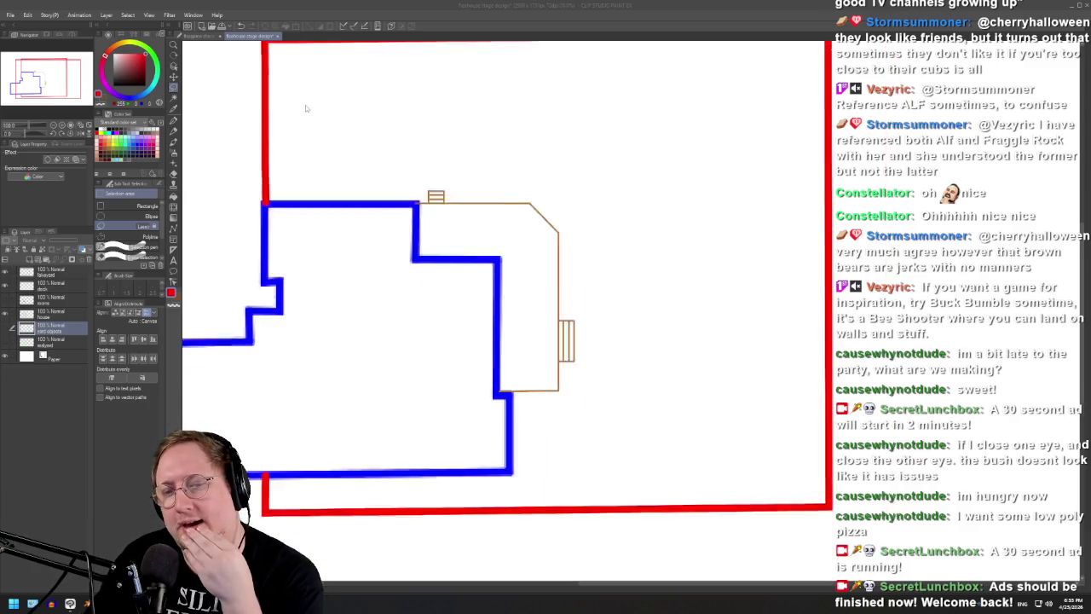
pyautogui.scroll(-3, 305, 106)
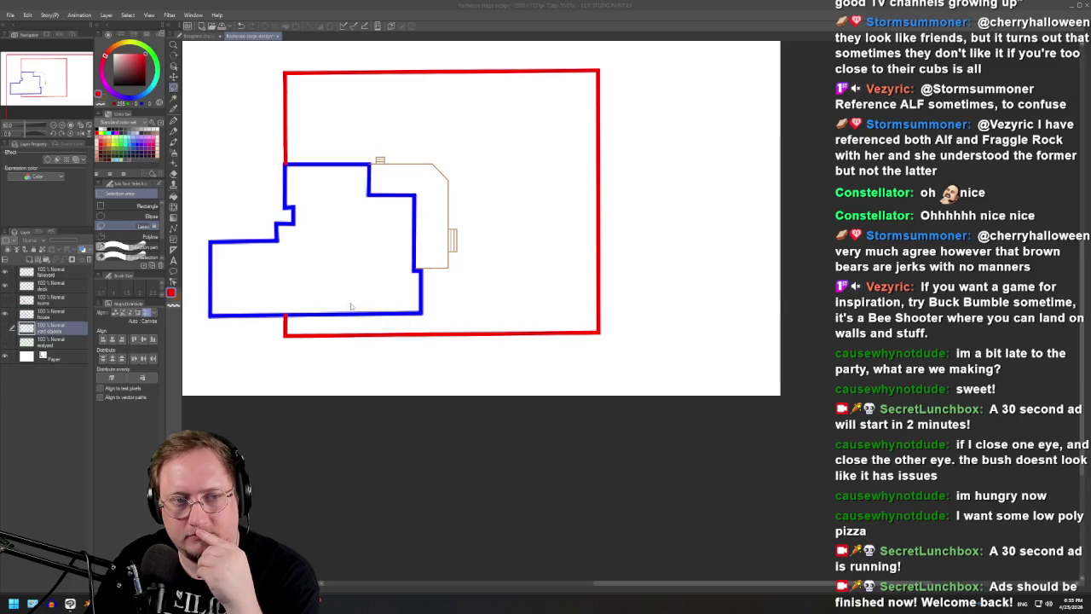
pyautogui.scroll(2, 359, 217)
pyautogui.scroll(2, 511, 247)
pyautogui.scroll(-3, 468, 281)
pyautogui.scroll(3, 379, 307)
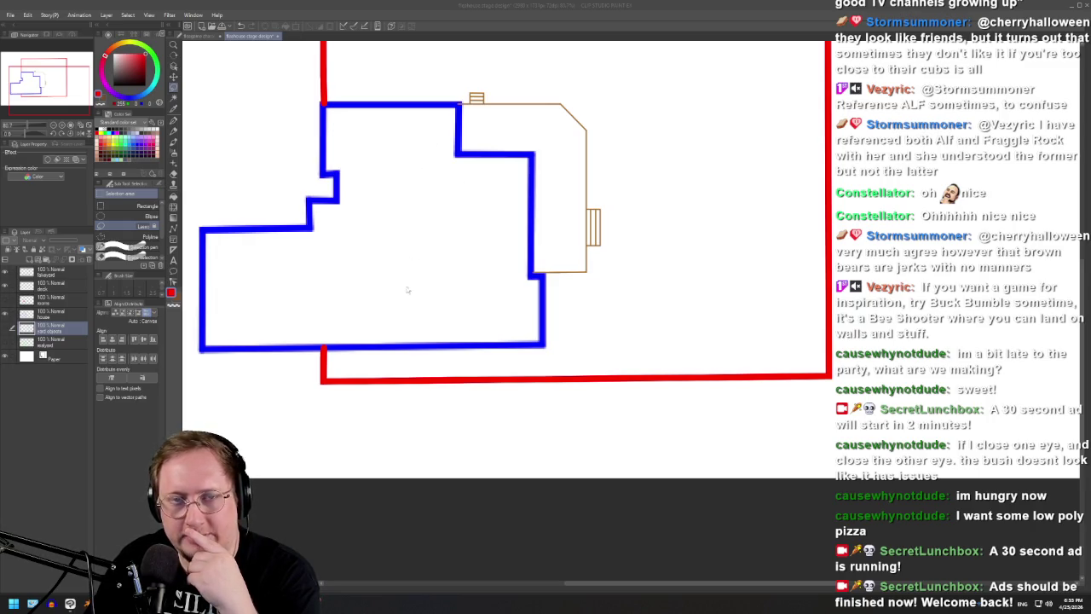
pyautogui.scroll(2, 337, 230)
pyautogui.scroll(-3, 426, 341)
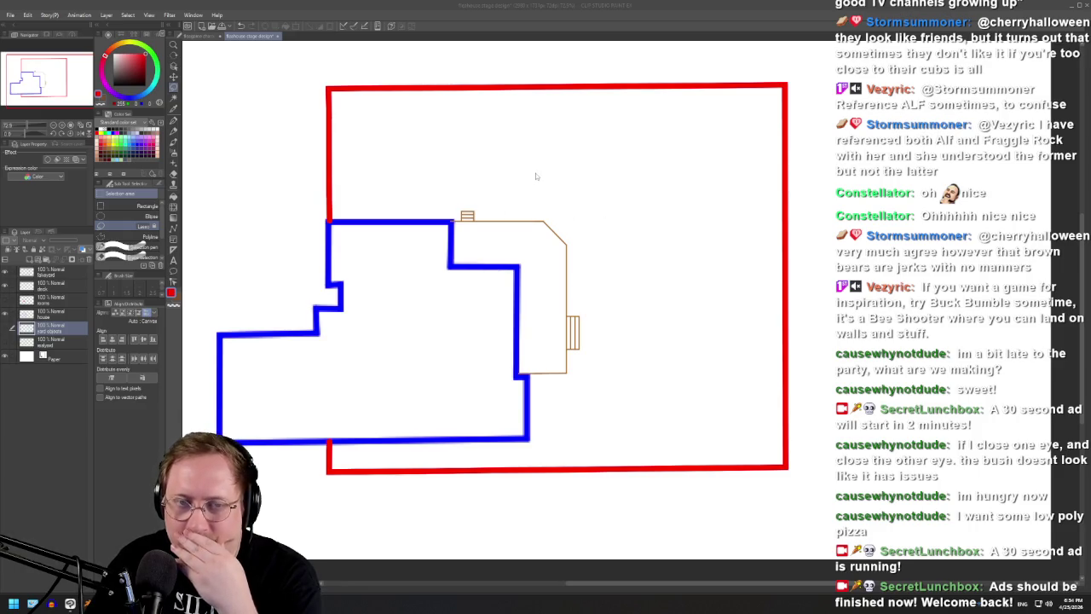
pyautogui.scroll(1, 536, 177)
pyautogui.scroll(-1, 713, 333)
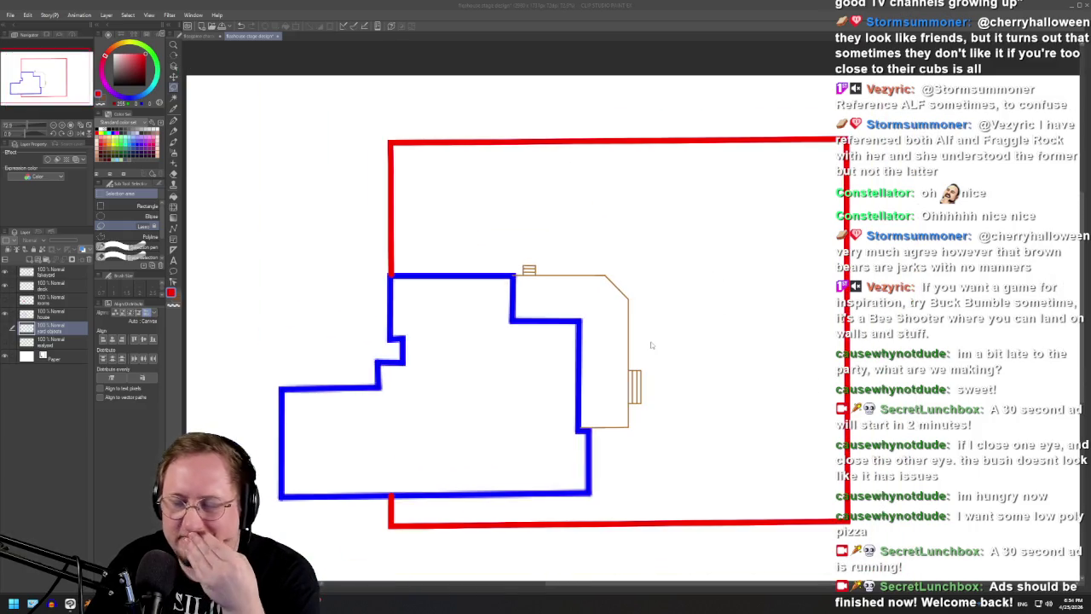
pyautogui.click(4, 313)
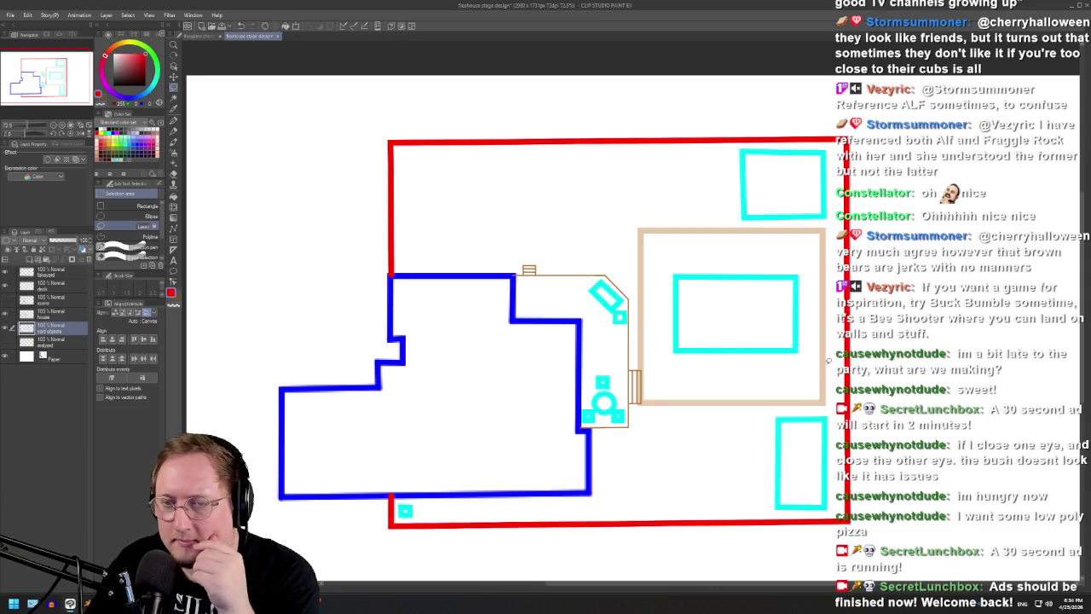
pyautogui.scroll(2, 718, 366)
pyautogui.moveTo(766, 247); pyautogui.dragTo(762, 260)
pyautogui.click(556, 167)
pyautogui.moveTo(554, 156); pyautogui.dragTo(714, 154)
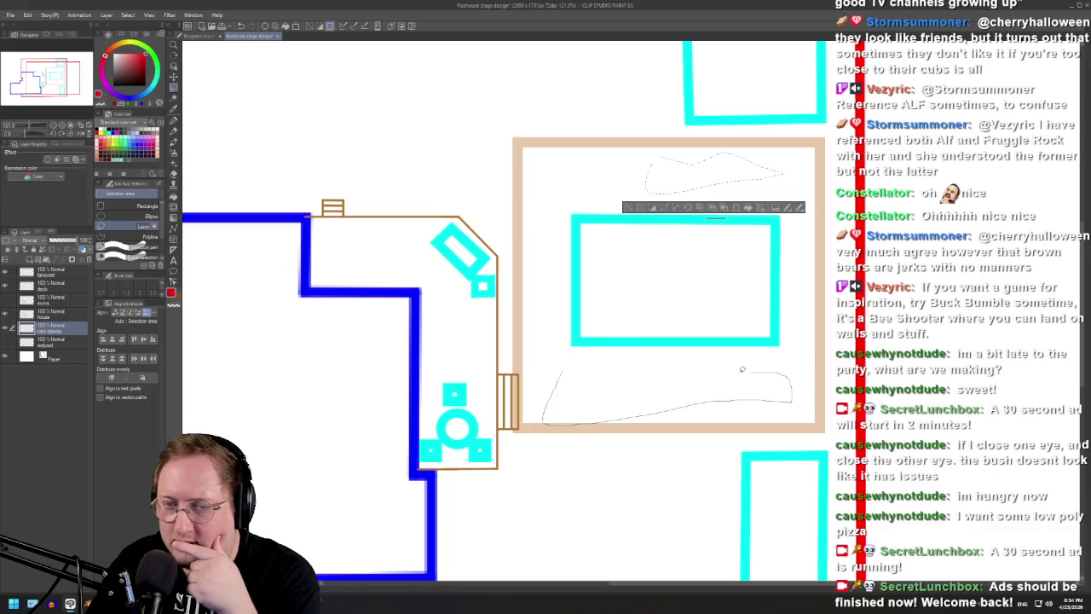
pyautogui.moveTo(575, 384); pyautogui.dragTo(564, 372)
pyautogui.click(519, 348)
pyautogui.moveTo(506, 220); pyautogui.dragTo(508, 256)
pyautogui.moveTo(500, 311); pyautogui.dragTo(510, 290)
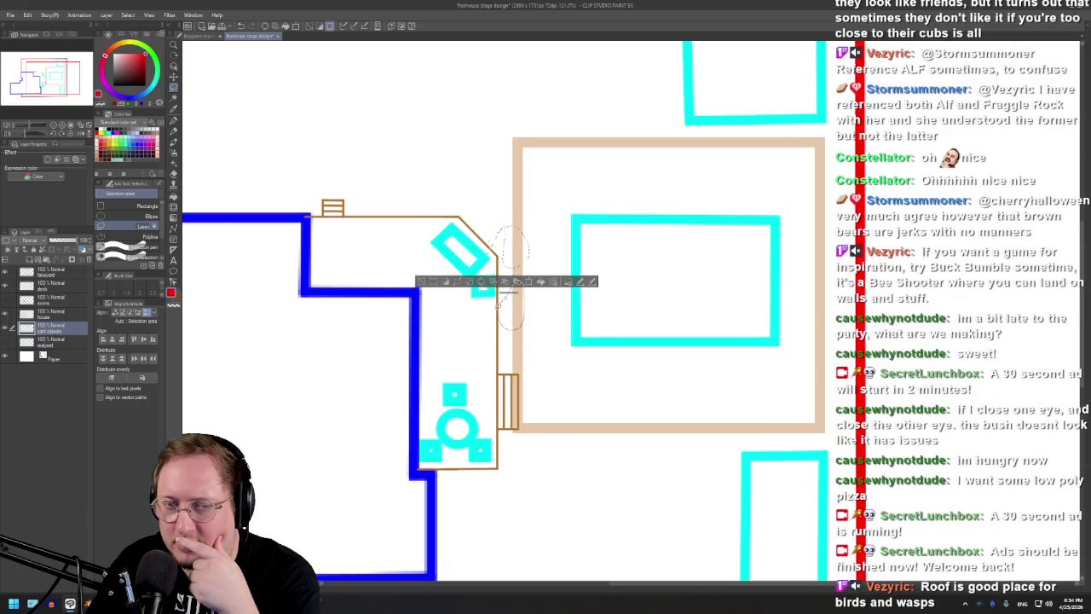
pyautogui.moveTo(510, 341); pyautogui.dragTo(508, 339)
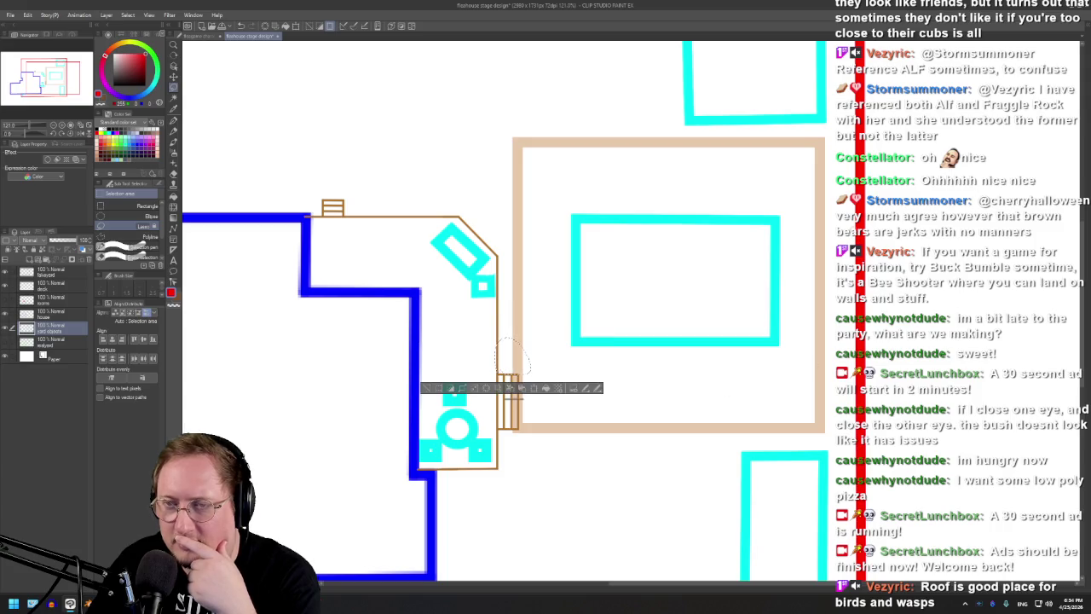
pyautogui.scroll(-2, 511, 355)
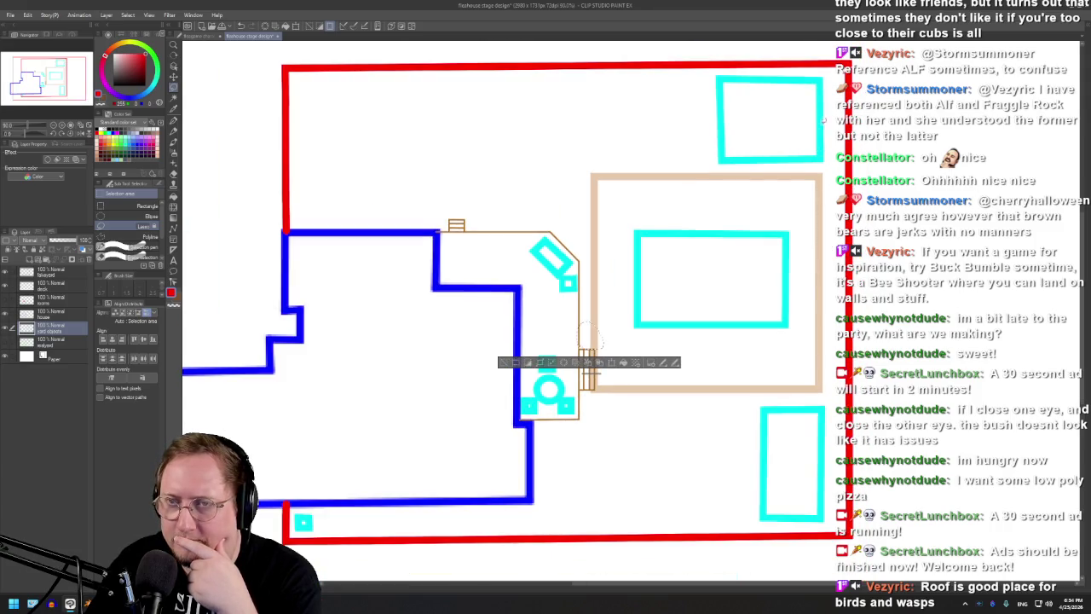
pyautogui.moveTo(824, 168); pyautogui.dragTo(844, 174)
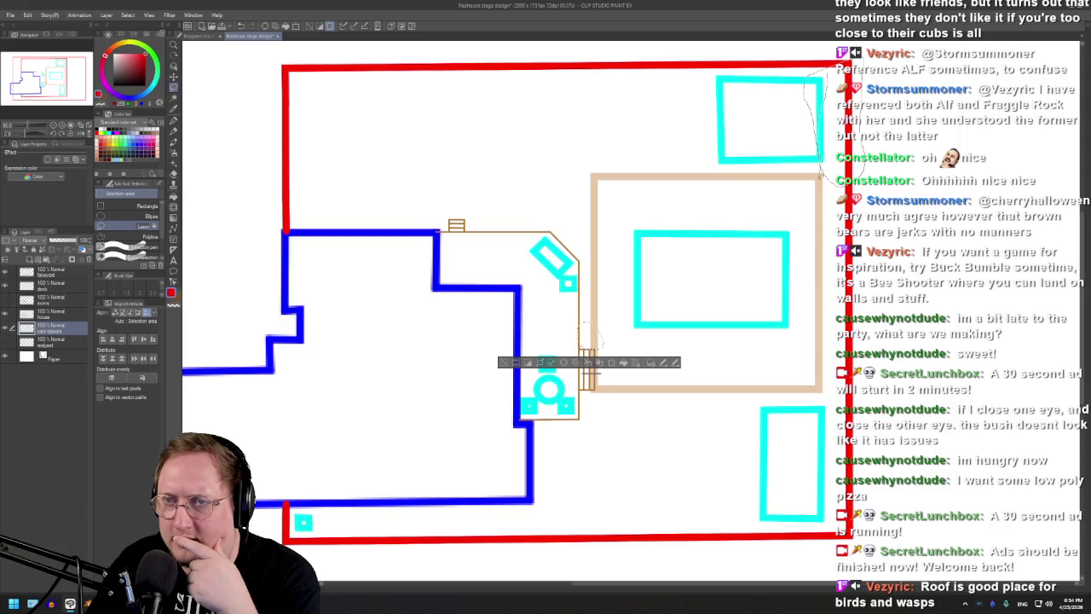
pyautogui.hotkey('ctrl', 'd')
pyautogui.moveTo(824, 72)
pyautogui.mouseDown()
pyautogui.moveTo(843, 85)
pyautogui.moveTo(827, 112)
pyautogui.moveTo(828, 157)
pyautogui.mouseUp()
pyautogui.hotkey('ctrl', 'd')
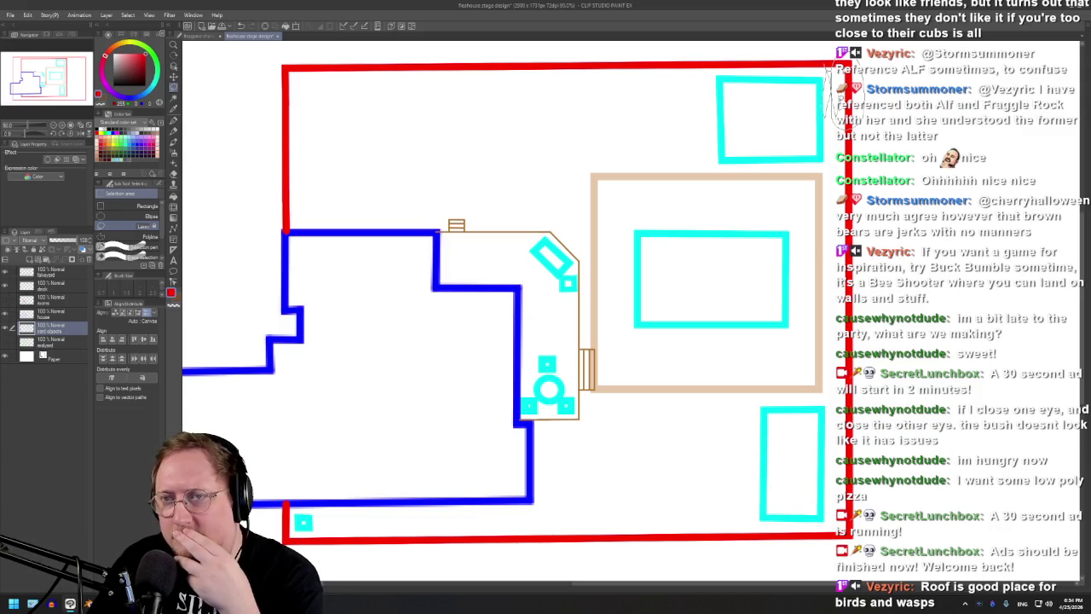
pyautogui.hotkey('ctrl', 'd')
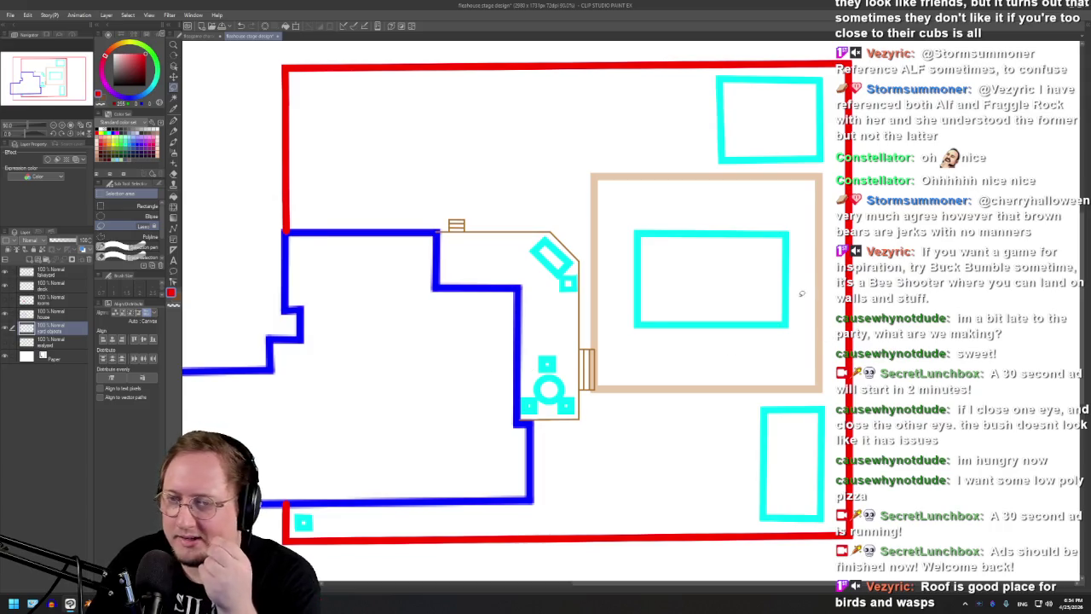
pyautogui.scroll(-1, 805, 281)
pyautogui.scroll(-1, 510, 215)
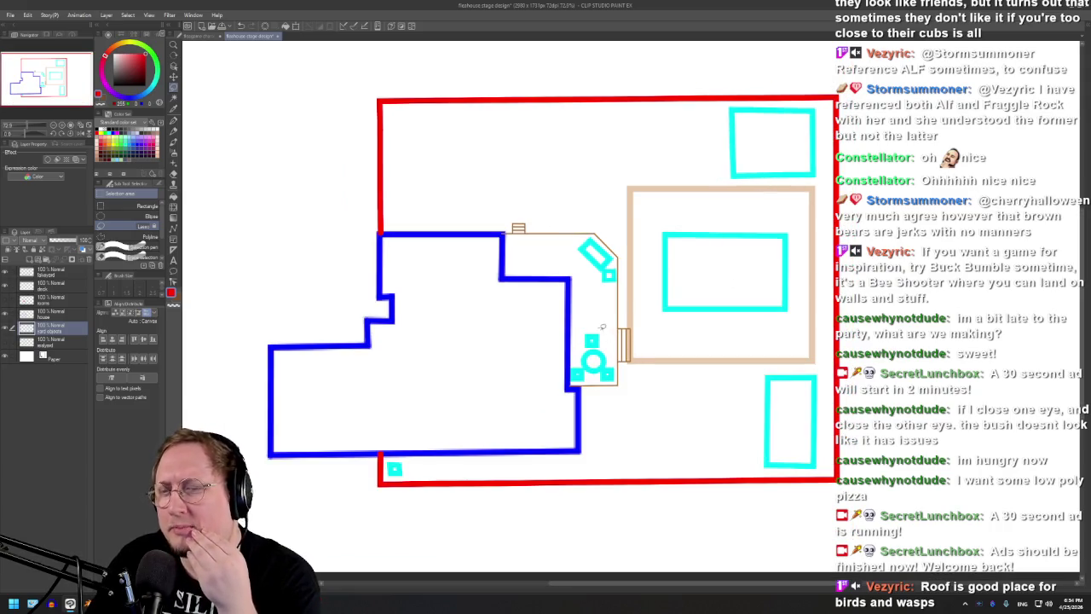
pyautogui.scroll(1, 594, 270)
pyautogui.scroll(1, 575, 293)
pyautogui.scroll(-1, 599, 475)
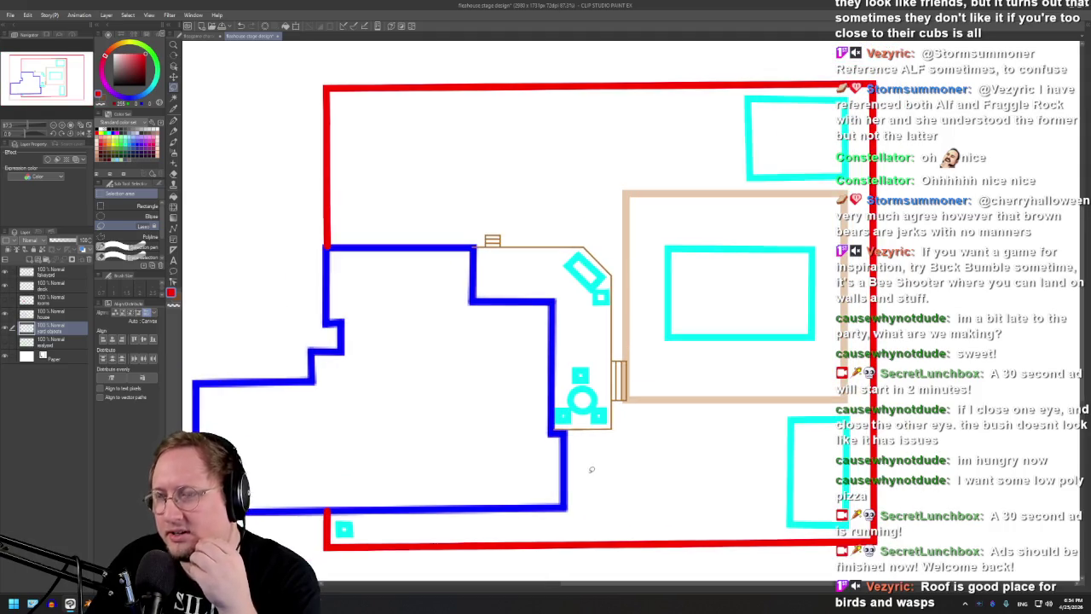
pyautogui.scroll(-1, 625, 418)
pyautogui.scroll(1, 602, 304)
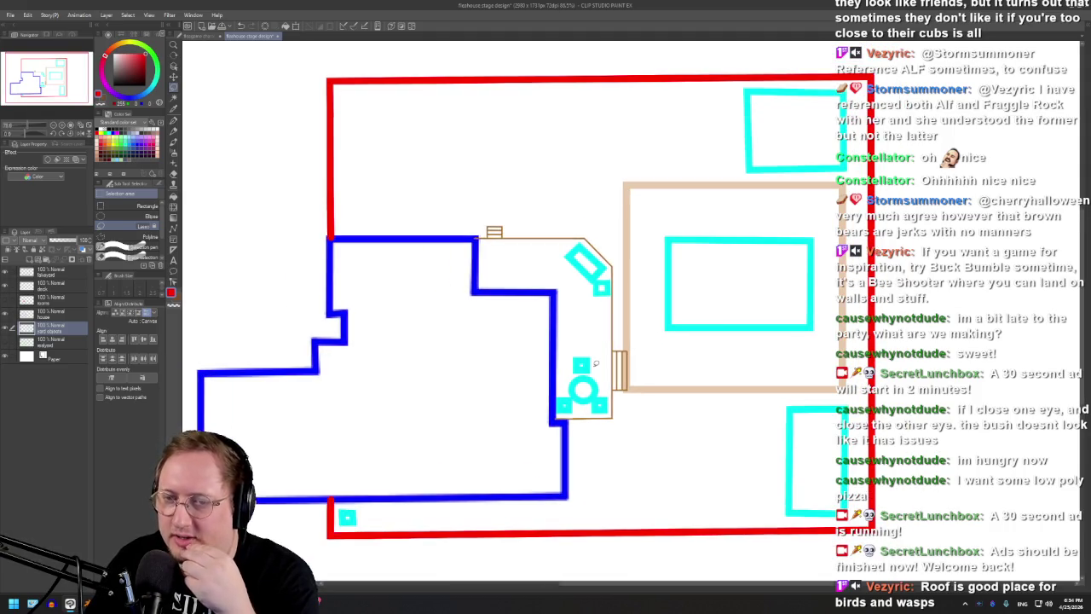
pyautogui.scroll(1, 595, 362)
pyautogui.scroll(-1, 594, 368)
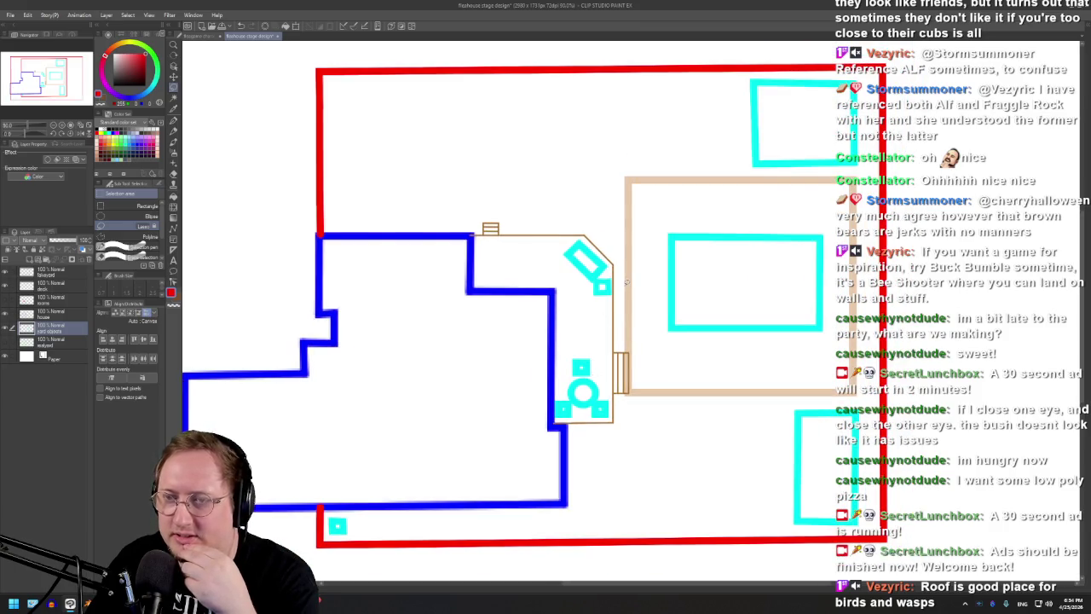
pyautogui.scroll(1, 626, 281)
pyautogui.scroll(-1, 626, 282)
pyautogui.scroll(1, 627, 269)
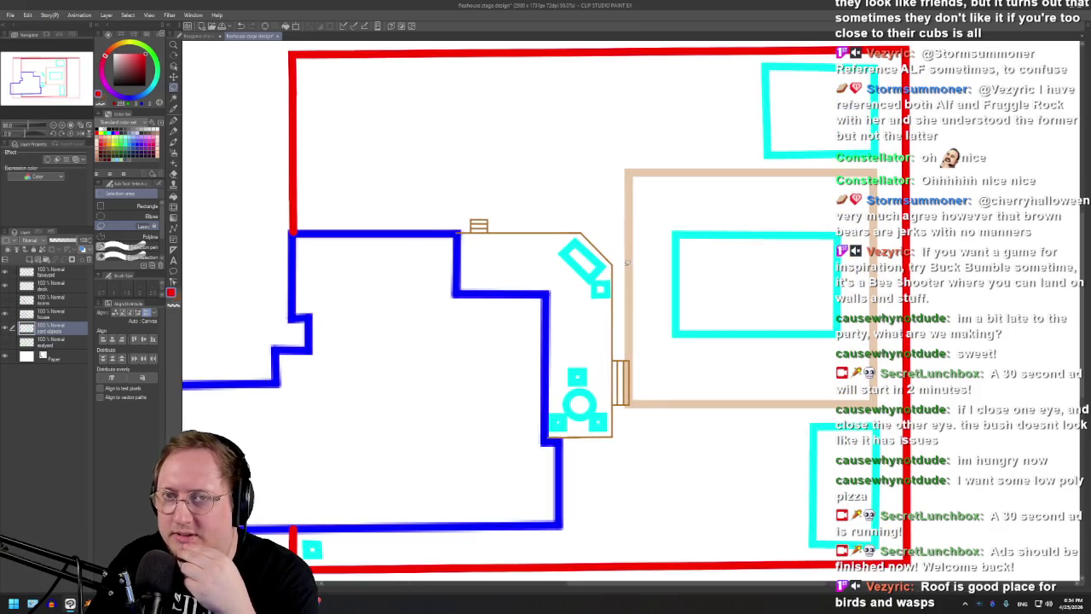
pyautogui.scroll(-1, 623, 288)
pyautogui.scroll(1, 603, 294)
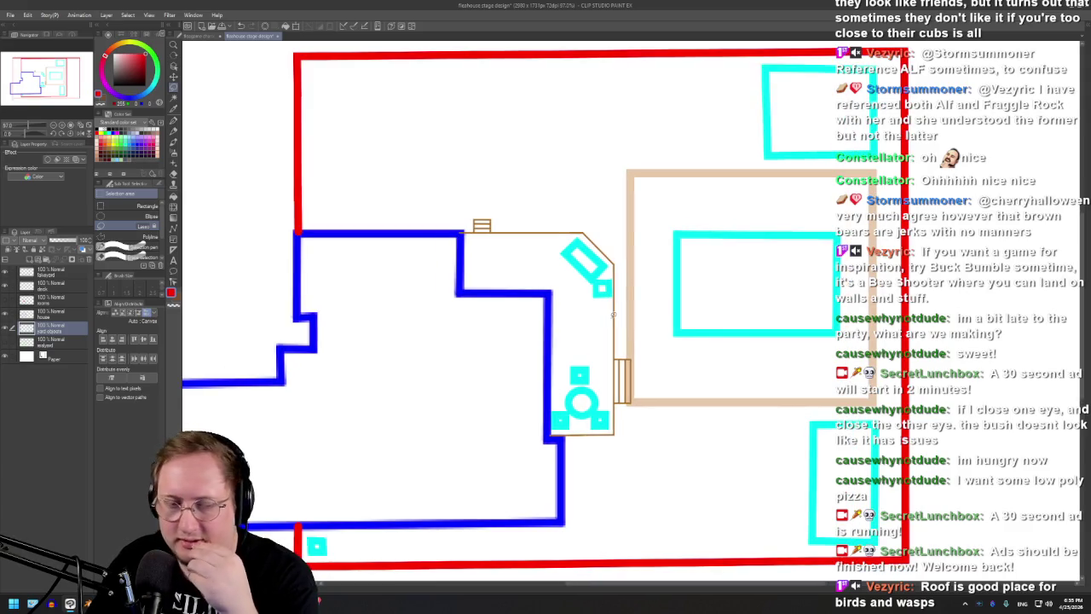
pyautogui.scroll(2, 290, 561)
pyautogui.scroll(2, 289, 561)
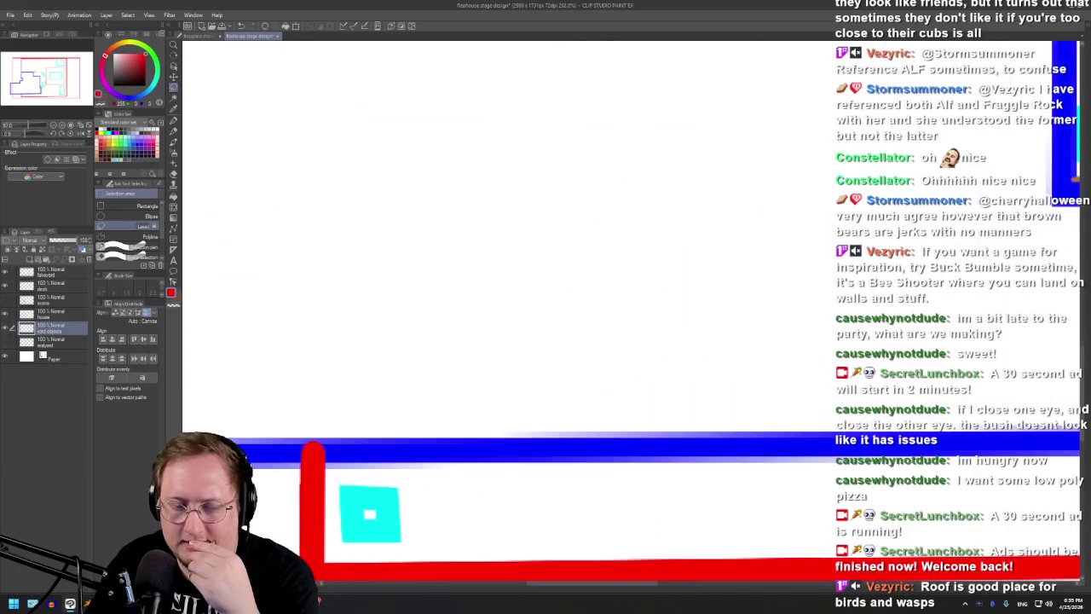
pyautogui.scroll(-2, 371, 466)
pyautogui.scroll(2, 372, 466)
pyautogui.scroll(2, 372, 466)
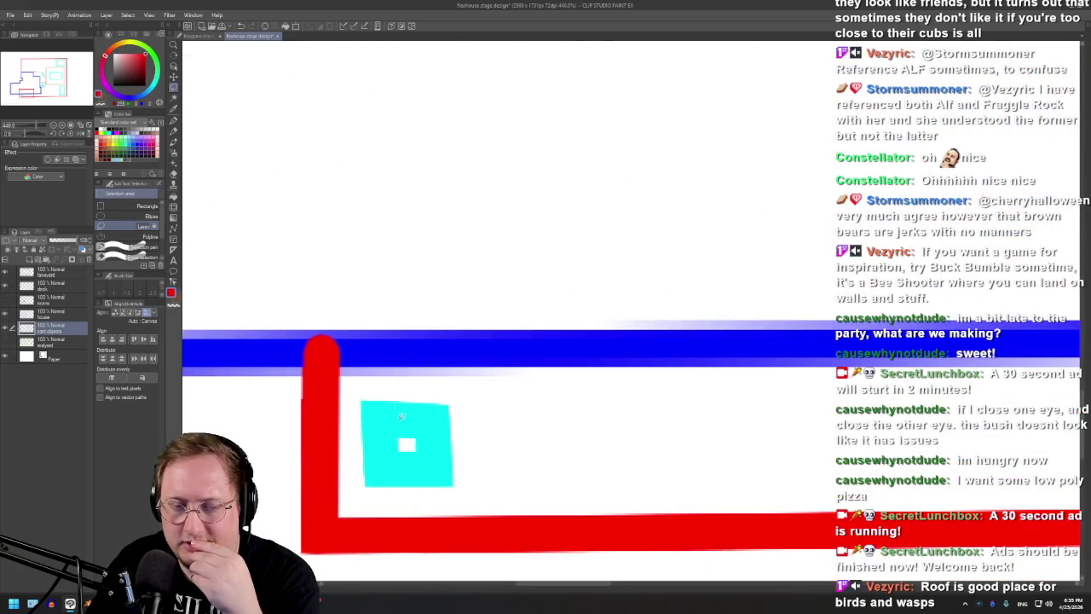
pyautogui.scroll(-3, 393, 443)
pyautogui.scroll(-1, 371, 456)
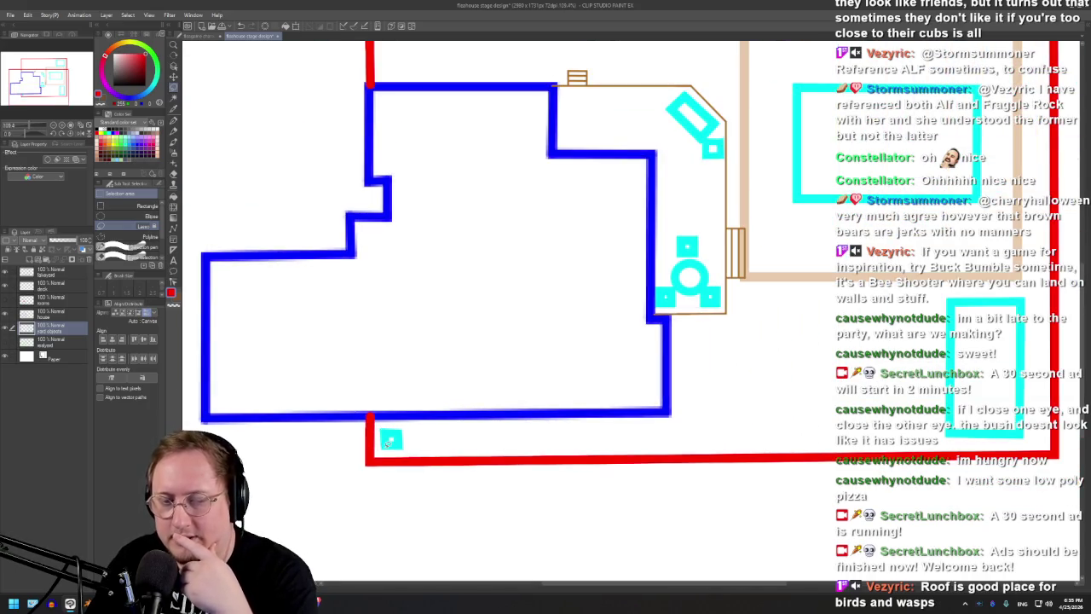
pyautogui.scroll(-1, 375, 440)
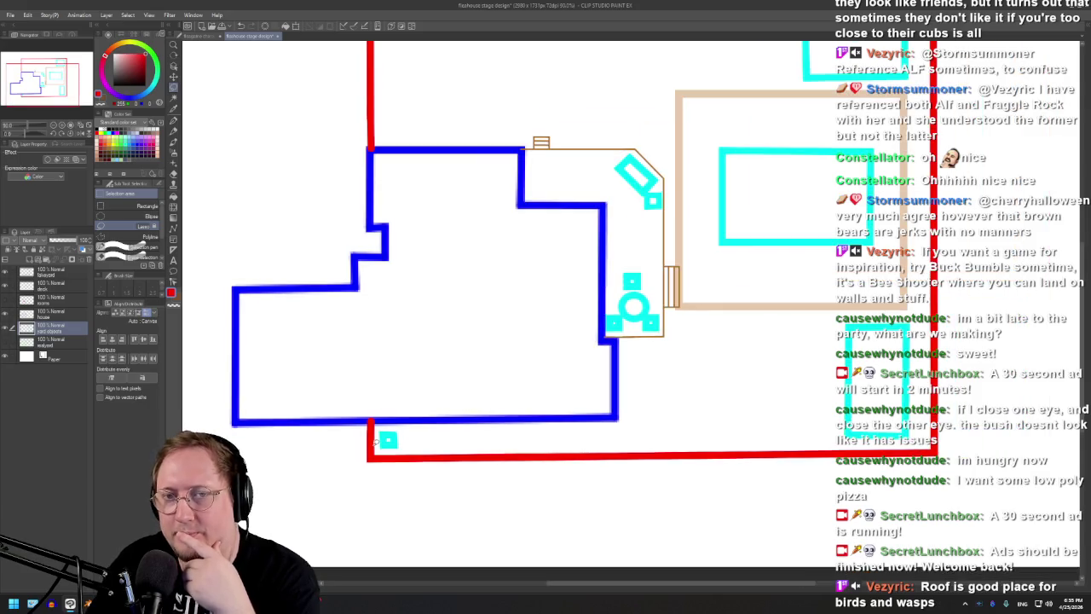
pyautogui.scroll(-1, 375, 441)
pyautogui.scroll(1, 395, 431)
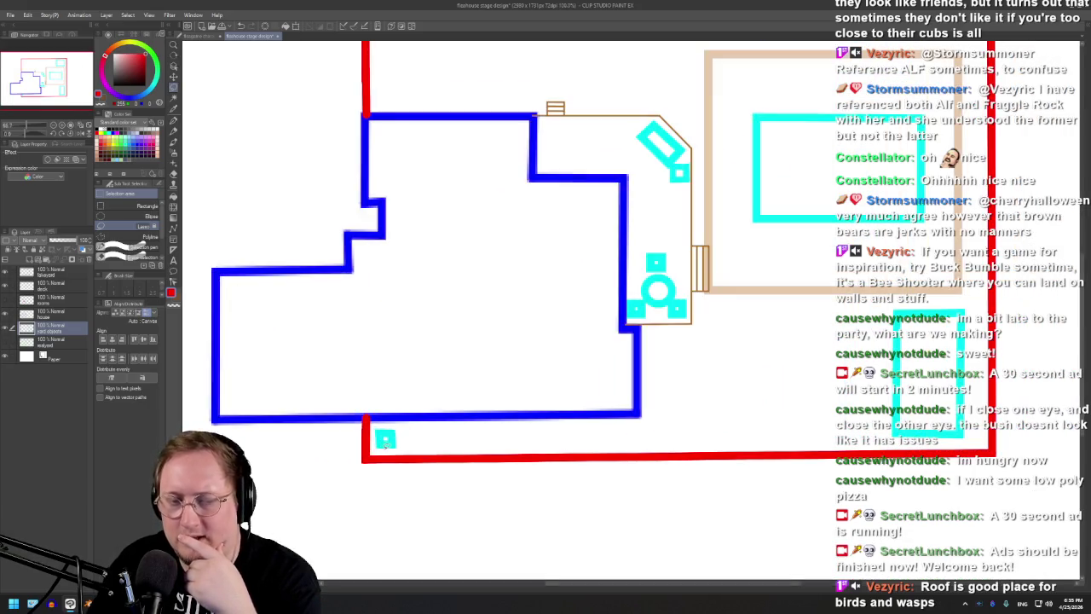
pyautogui.scroll(2, 394, 427)
pyautogui.scroll(1, 392, 419)
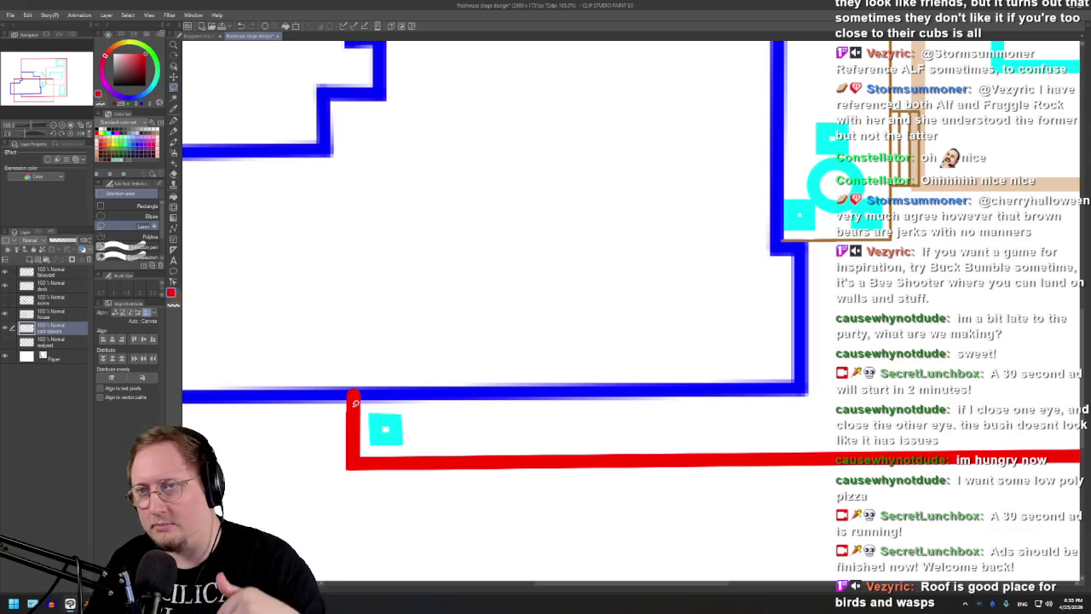
pyautogui.scroll(-5, 465, 316)
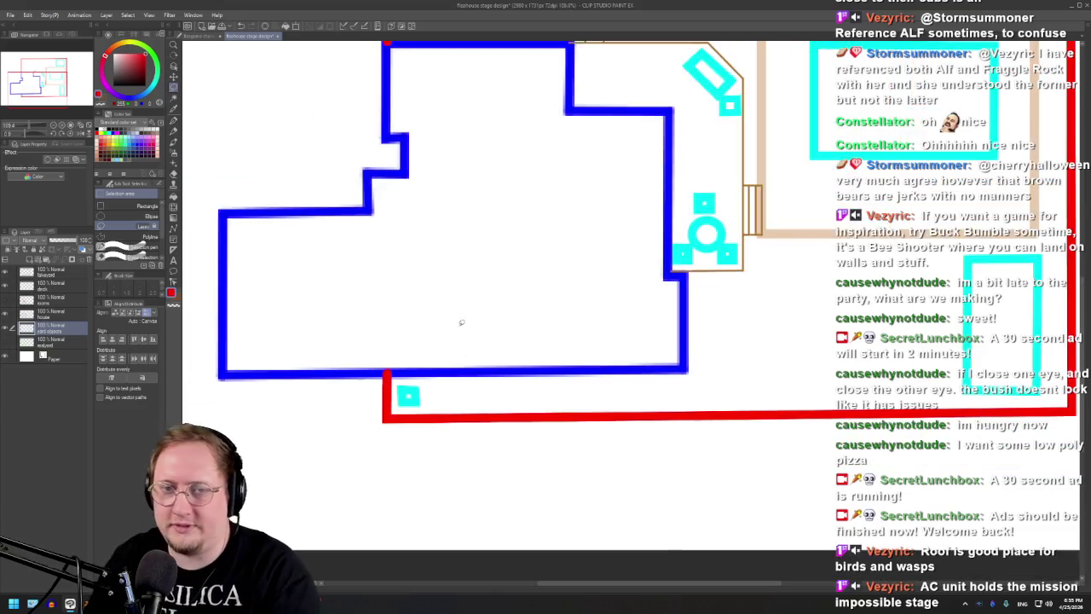
pyautogui.scroll(2, 512, 239)
pyautogui.scroll(2, 544, 191)
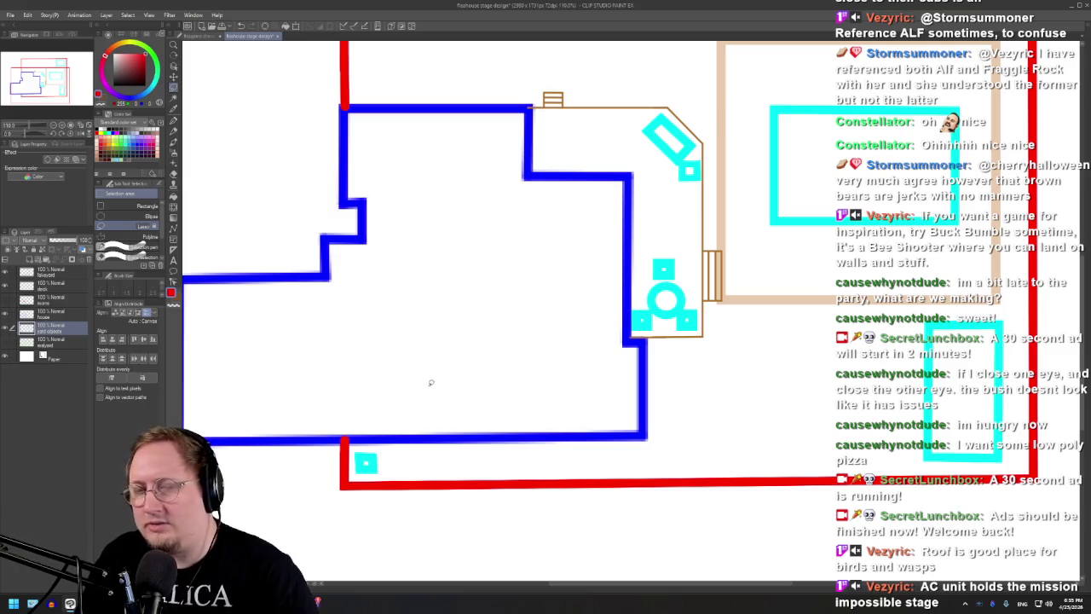
pyautogui.scroll(-1, 432, 378)
pyautogui.scroll(-2, 435, 401)
pyautogui.scroll(2, 442, 437)
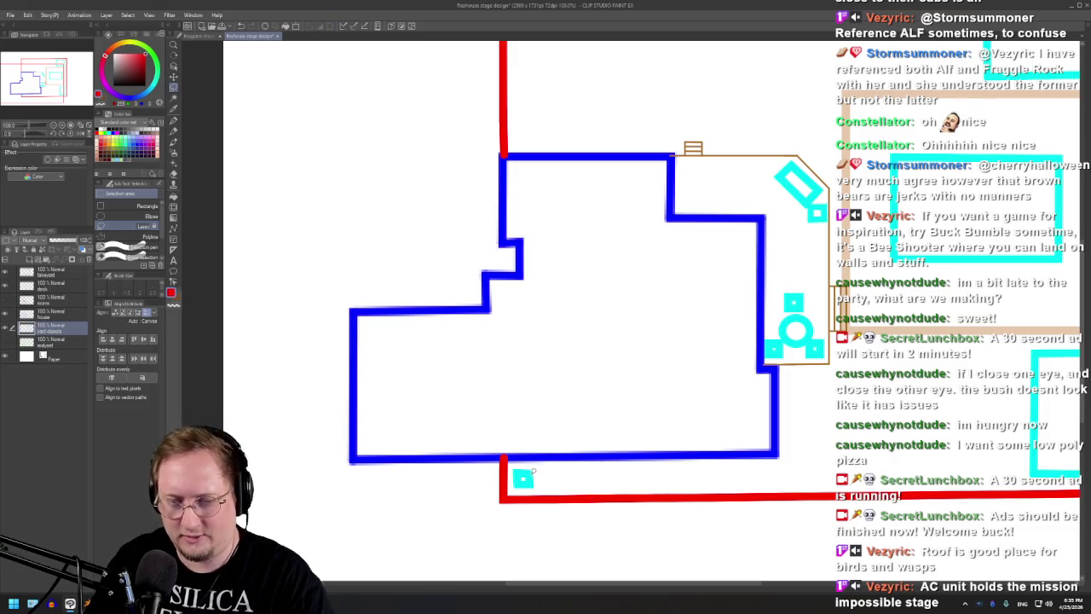
# - Try several trial lasso selections in the lower-left yard and clear them
pyautogui.moveTo(534, 470); pyautogui.dragTo(283, 414)
pyautogui.moveTo(318, 464)
pyautogui.mouseDown()
pyautogui.moveTo(291, 383)
pyautogui.moveTo(317, 460)
pyautogui.mouseUp()
pyautogui.moveTo(713, 436); pyautogui.dragTo(718, 443)
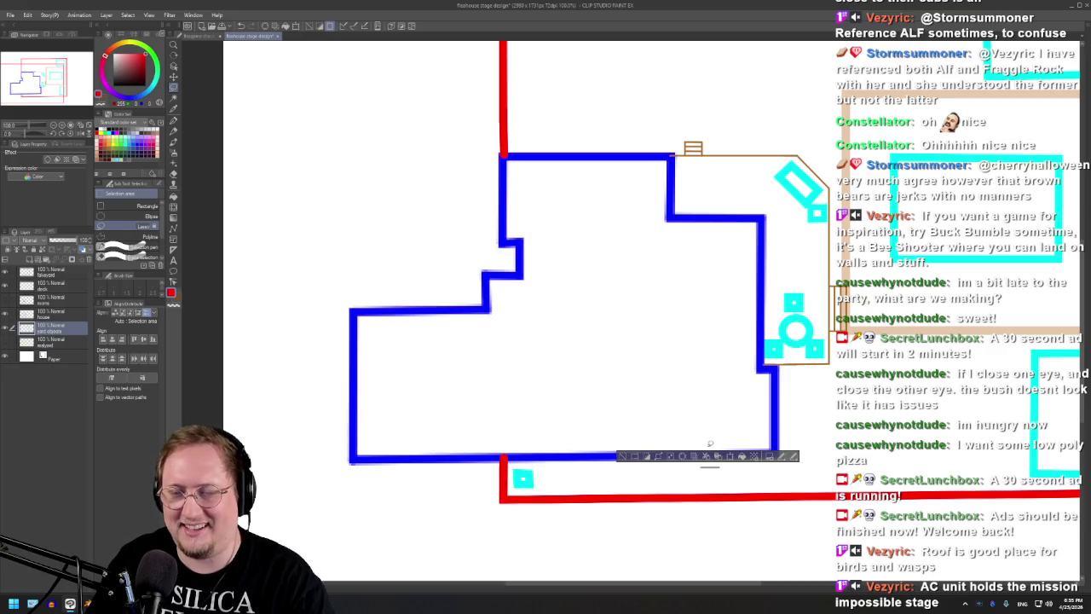
pyautogui.click(738, 528)
pyautogui.moveTo(469, 442)
pyautogui.mouseDown()
pyautogui.moveTo(562, 360)
pyautogui.moveTo(448, 243)
pyautogui.mouseUp()
pyautogui.click(521, 483)
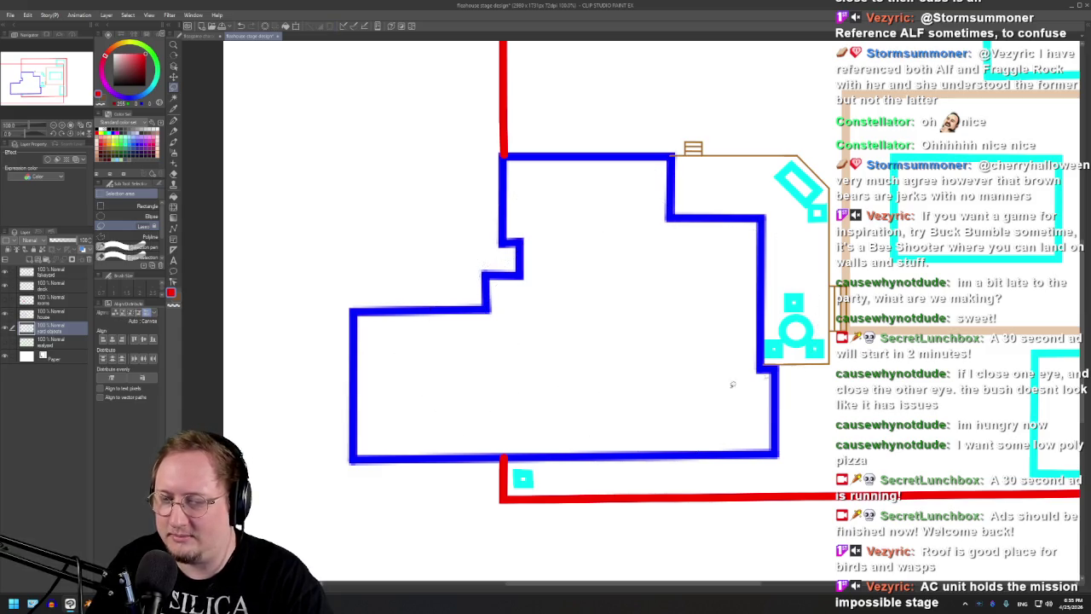
# - Loop a lasso selection around the small cyan square at the bottom of the yard
pyautogui.moveTo(511, 467)
pyautogui.mouseDown()
pyautogui.moveTo(535, 492)
pyautogui.moveTo(511, 484)
pyautogui.mouseUp()
pyautogui.click(511, 481)
pyautogui.click(582, 470)
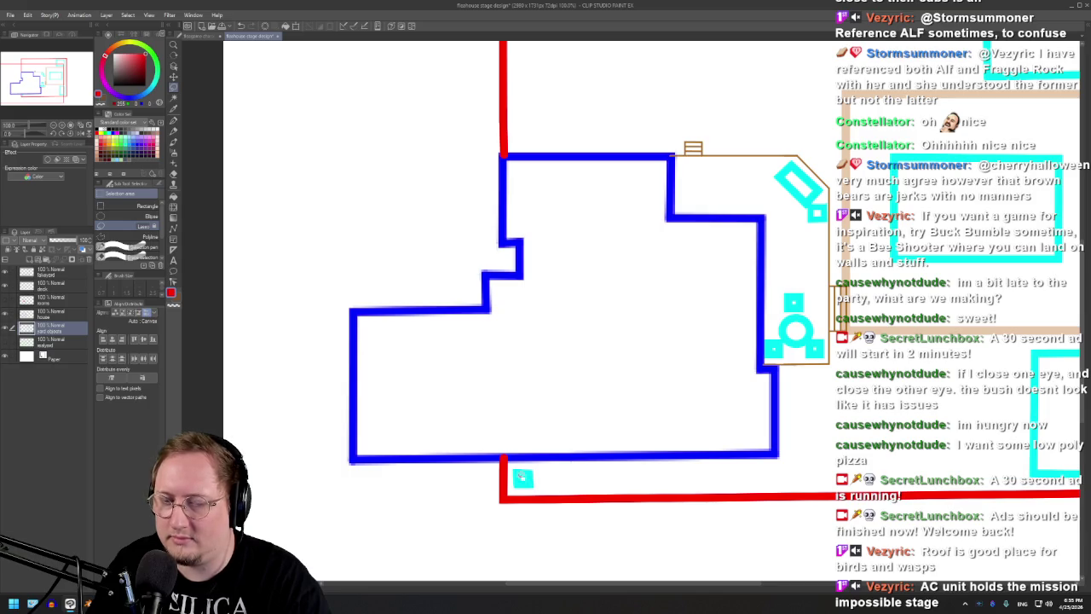
pyautogui.moveTo(516, 460); pyautogui.dragTo(512, 503)
pyautogui.click(602, 493)
pyautogui.scroll(-1, 511, 477)
pyautogui.scroll(-1, 511, 477)
pyautogui.scroll(2, 767, 187)
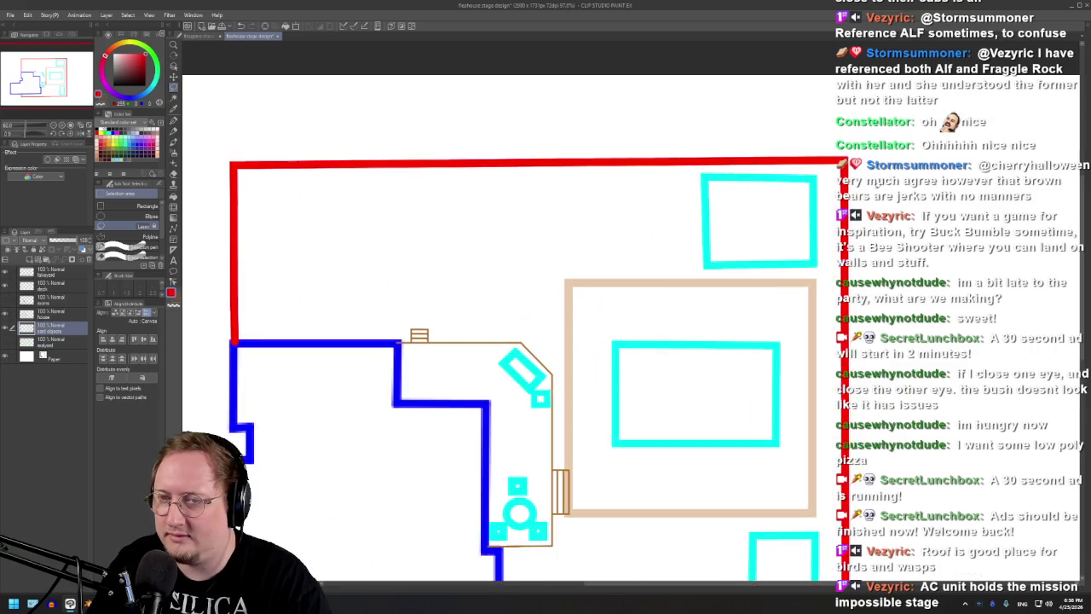
pyautogui.scroll(-1, 509, 196)
pyautogui.scroll(-1, 728, 214)
pyautogui.scroll(2, 577, 401)
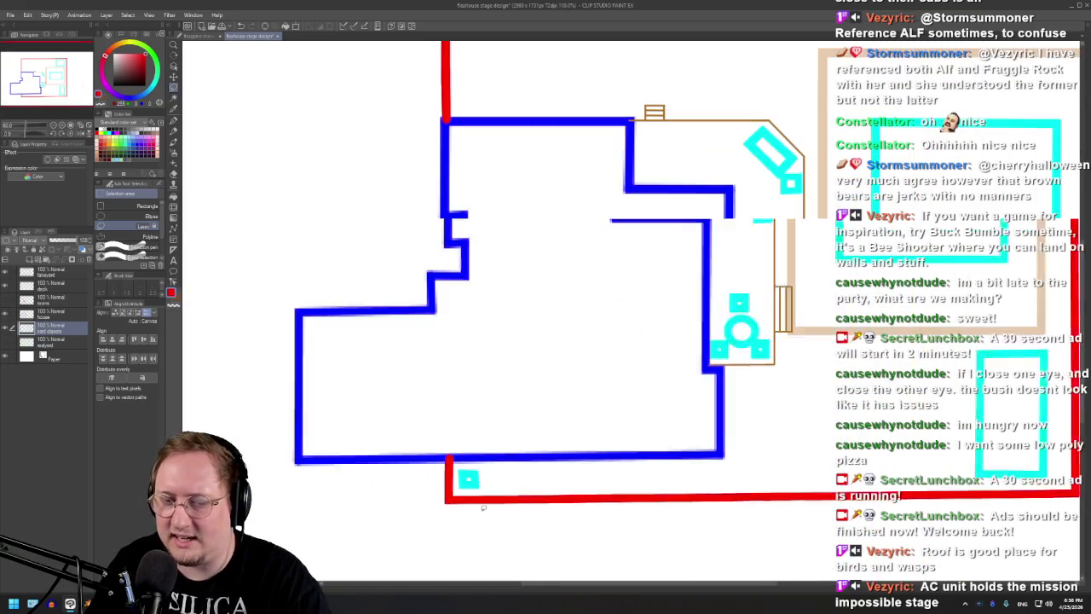
pyautogui.scroll(1, 483, 507)
pyautogui.scroll(-2, 424, 519)
pyautogui.scroll(-1, 579, 487)
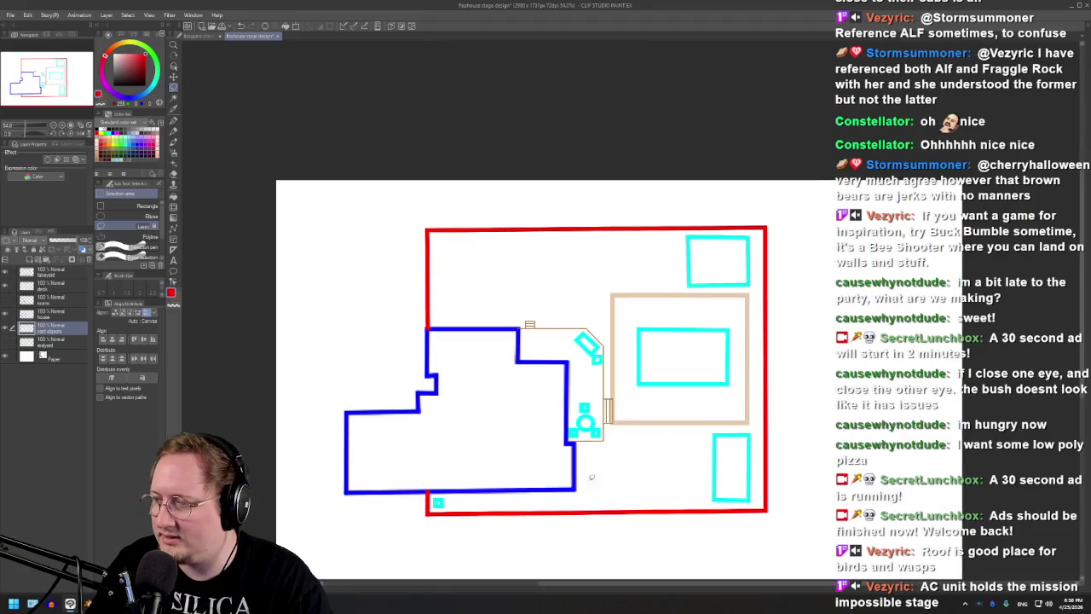
pyautogui.scroll(1, 592, 338)
pyautogui.scroll(-1, 664, 212)
pyautogui.scroll(1, 511, 380)
pyautogui.scroll(-1, 581, 288)
pyautogui.scroll(1, 512, 298)
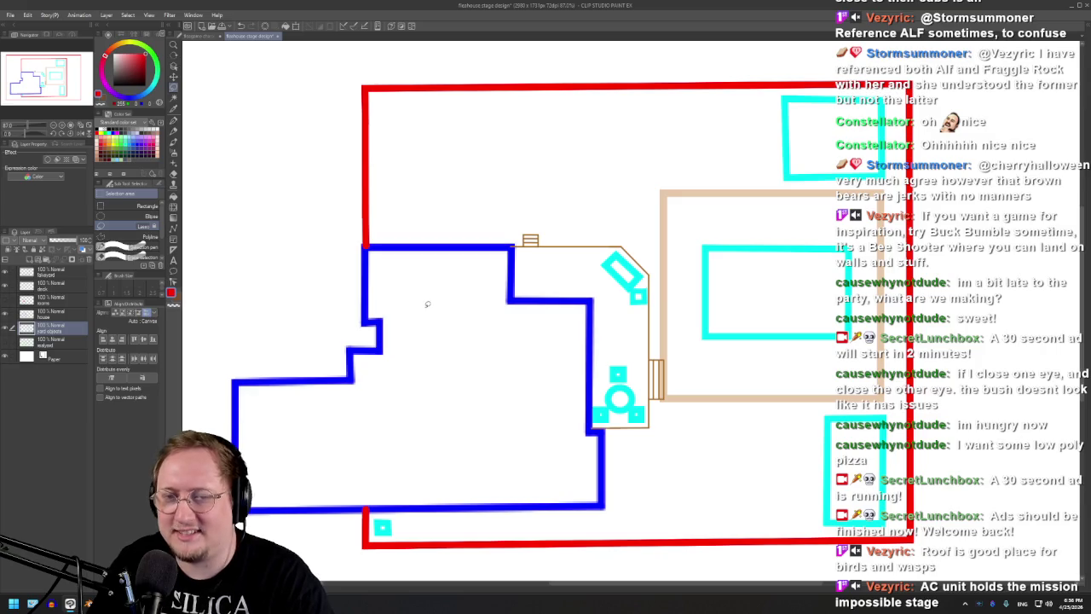
pyautogui.scroll(-1, 428, 304)
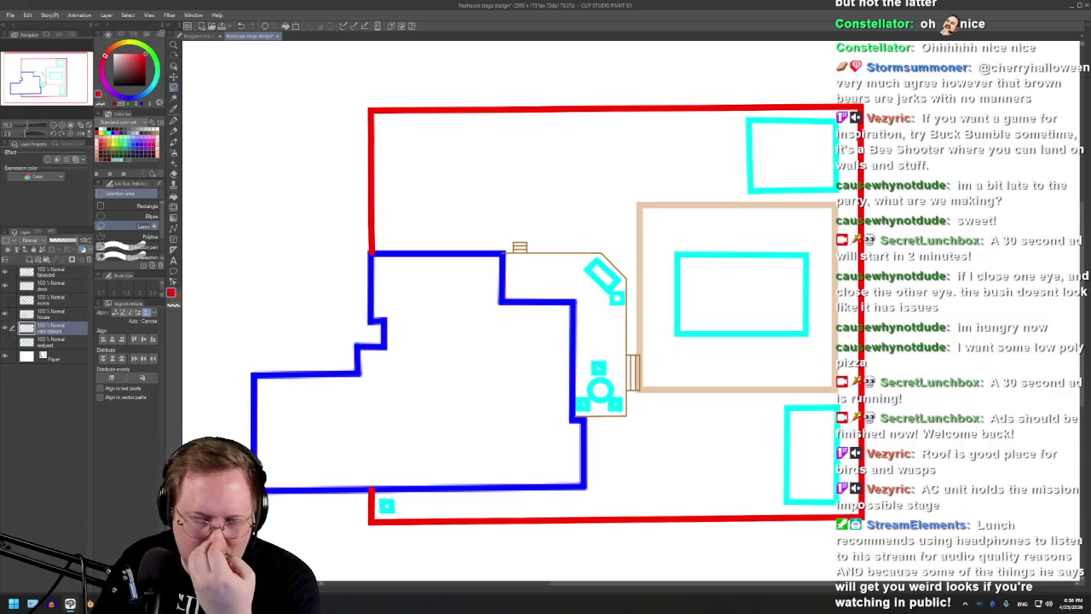
pyautogui.scroll(1, 679, 326)
pyautogui.scroll(1, 679, 326)
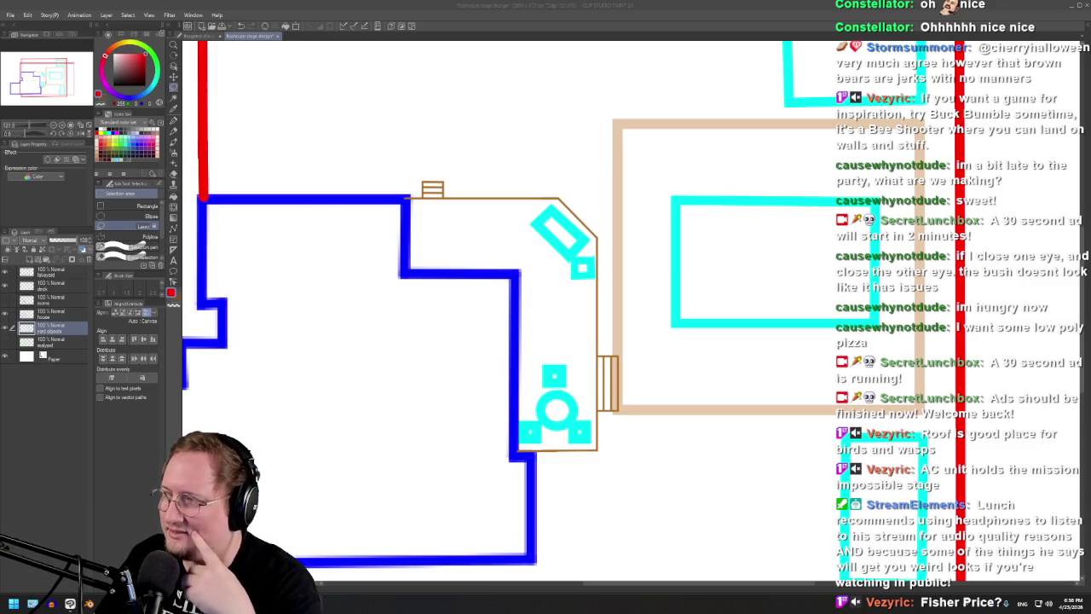
pyautogui.scroll(-2, 686, 448)
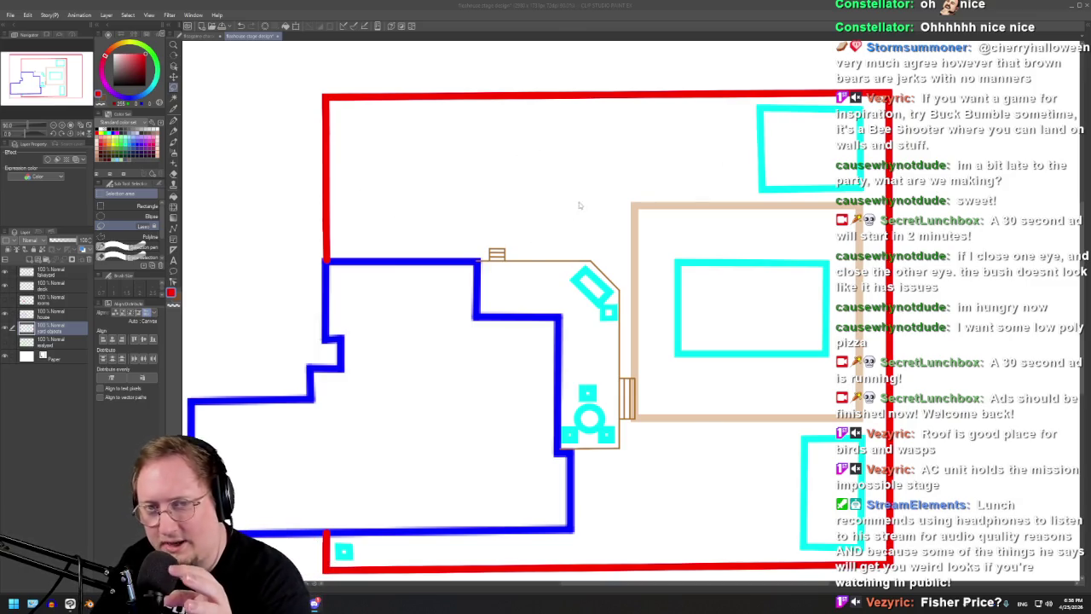
pyautogui.scroll(-2, 640, 162)
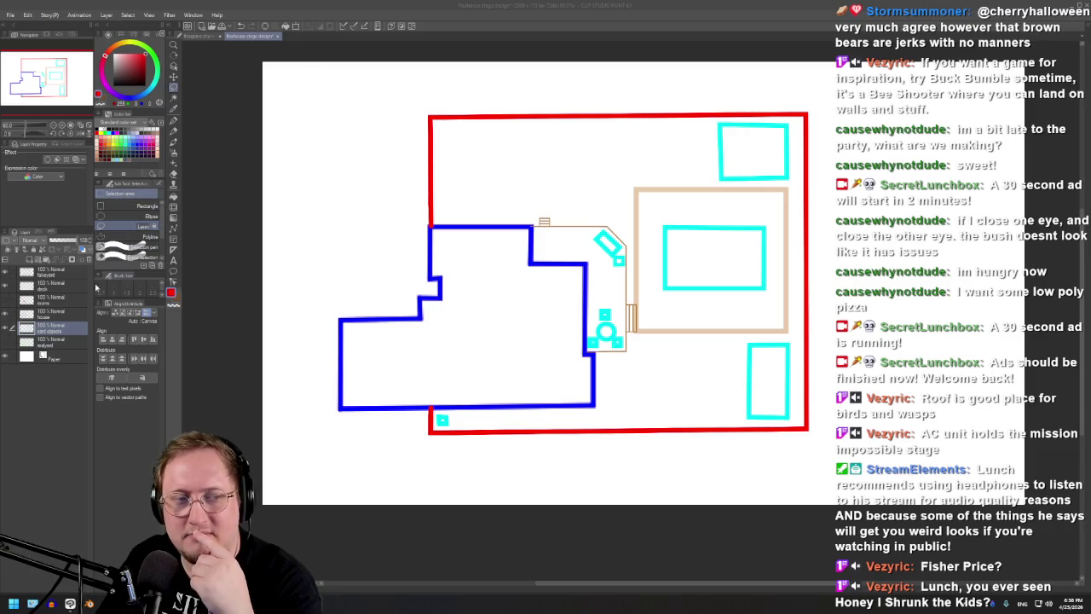
# - Add a new layer, set the drawing colour to green and choose the Ellipse figure tool
pyautogui.click(53, 273)
pyautogui.click(29, 259)
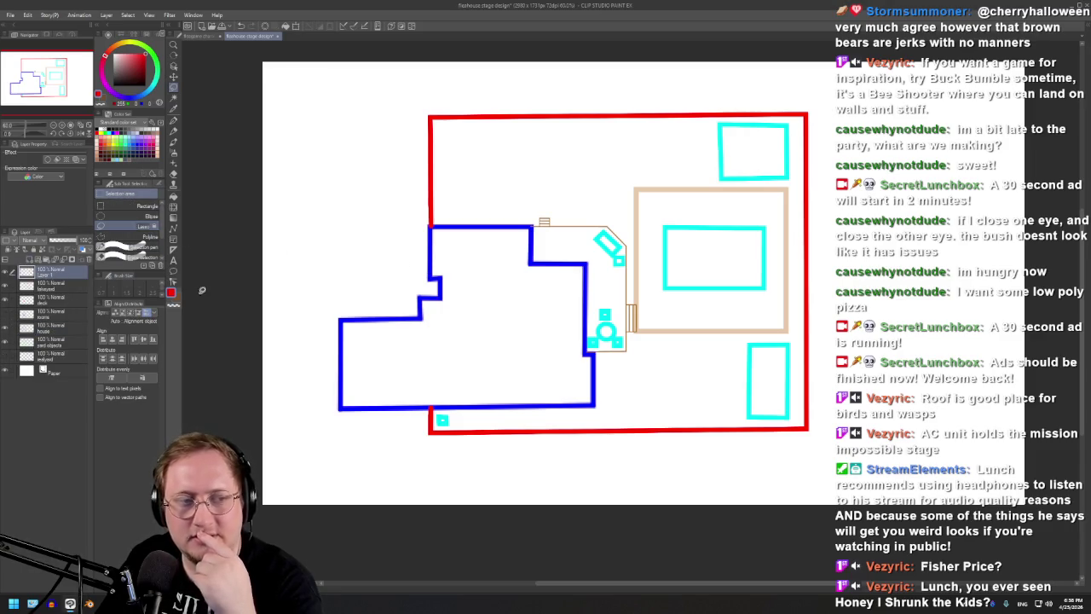
pyautogui.click(174, 229)
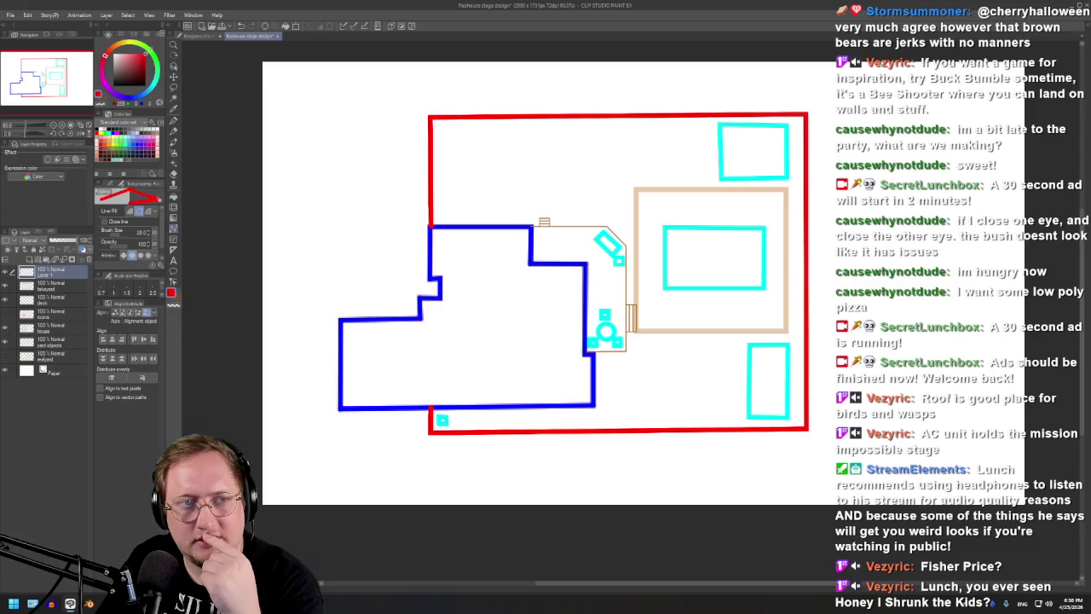
pyautogui.click(150, 54)
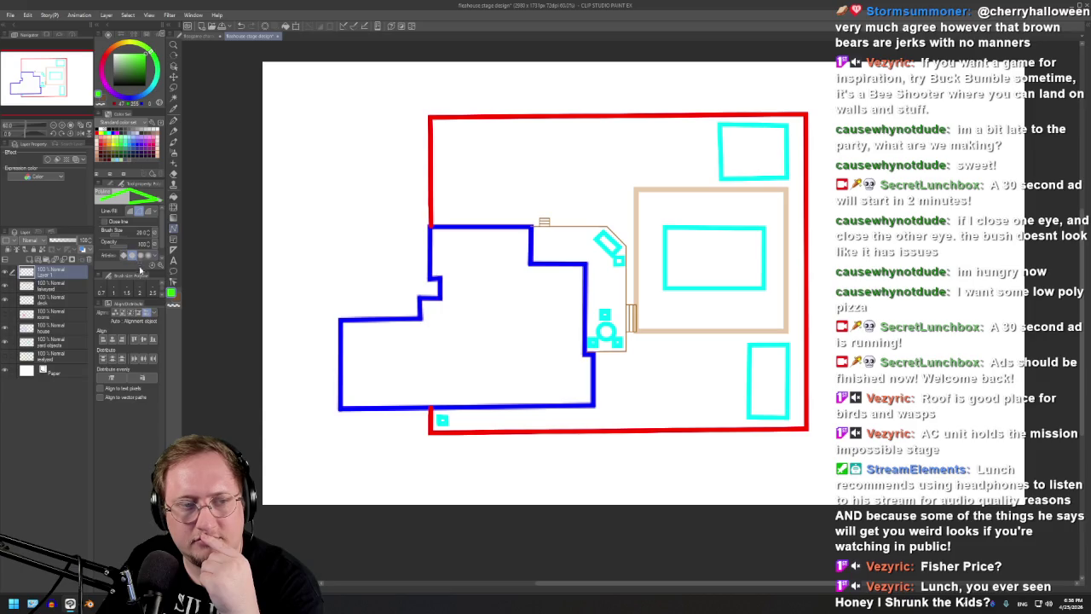
pyautogui.click(100, 174)
pyautogui.scroll(-2, 136, 237)
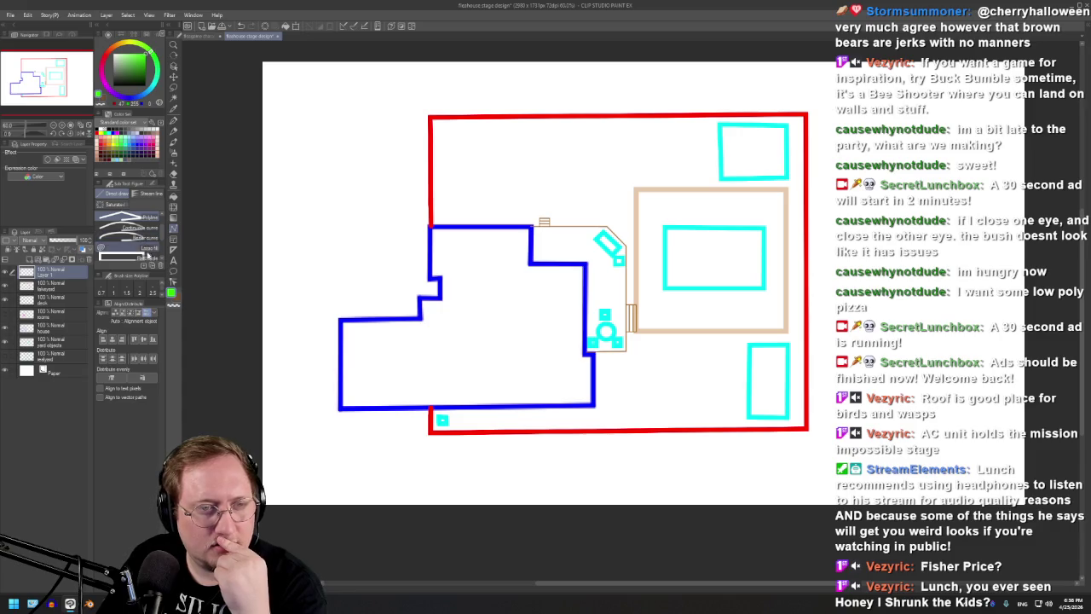
pyautogui.scroll(-1, 147, 254)
pyautogui.click(151, 259)
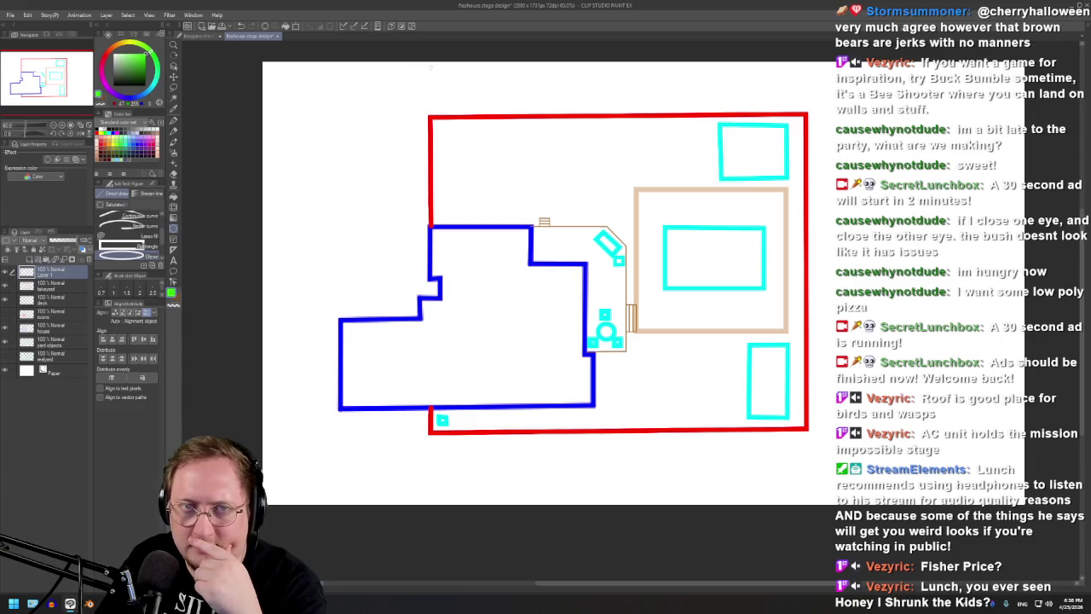
# - Draw wide and tall green bush ellipses along the yard's top and top-left, undoing extra inner ones
pyautogui.moveTo(431, 47)
pyautogui.mouseDown()
pyautogui.moveTo(536, 146)
pyautogui.moveTo(859, 145)
pyautogui.mouseUp()
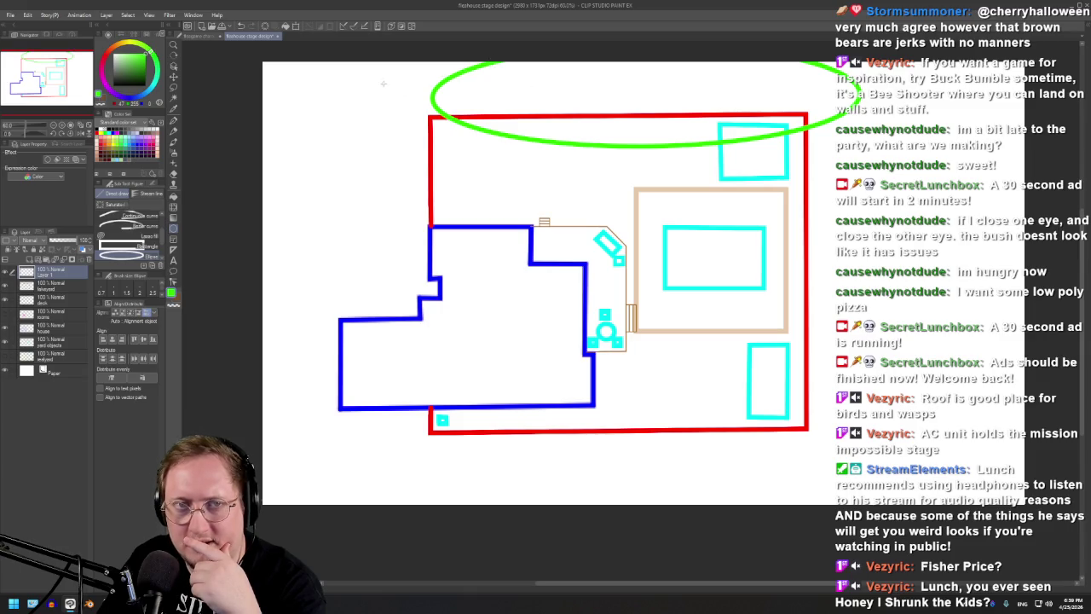
pyautogui.moveTo(375, 49); pyautogui.dragTo(454, 221)
pyautogui.moveTo(454, 227); pyautogui.dragTo(466, 232)
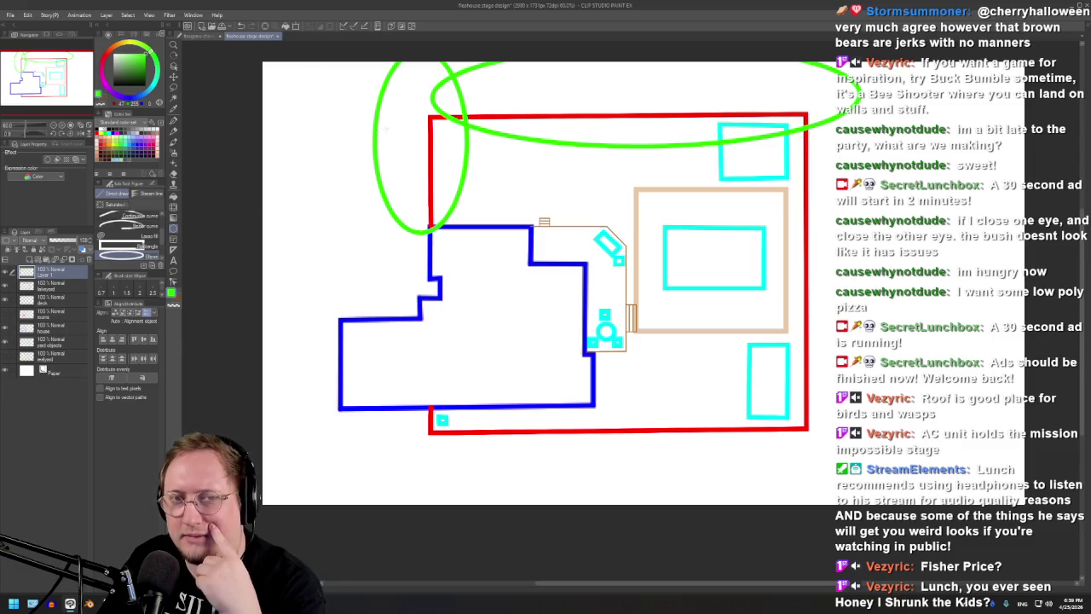
pyautogui.moveTo(372, 202); pyautogui.dragTo(486, 63)
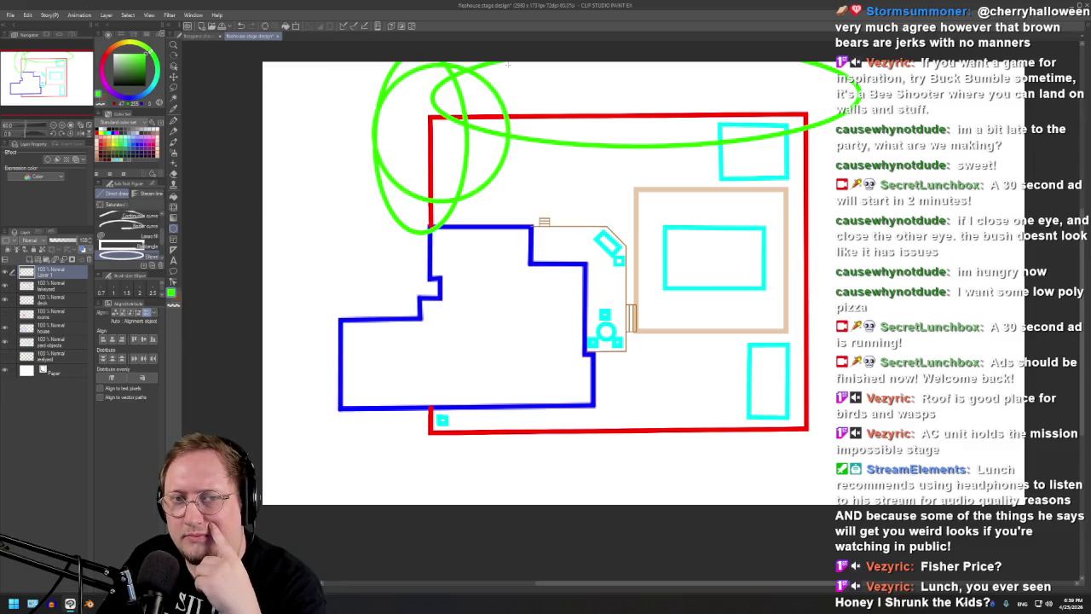
pyautogui.scroll(5, 433, 249)
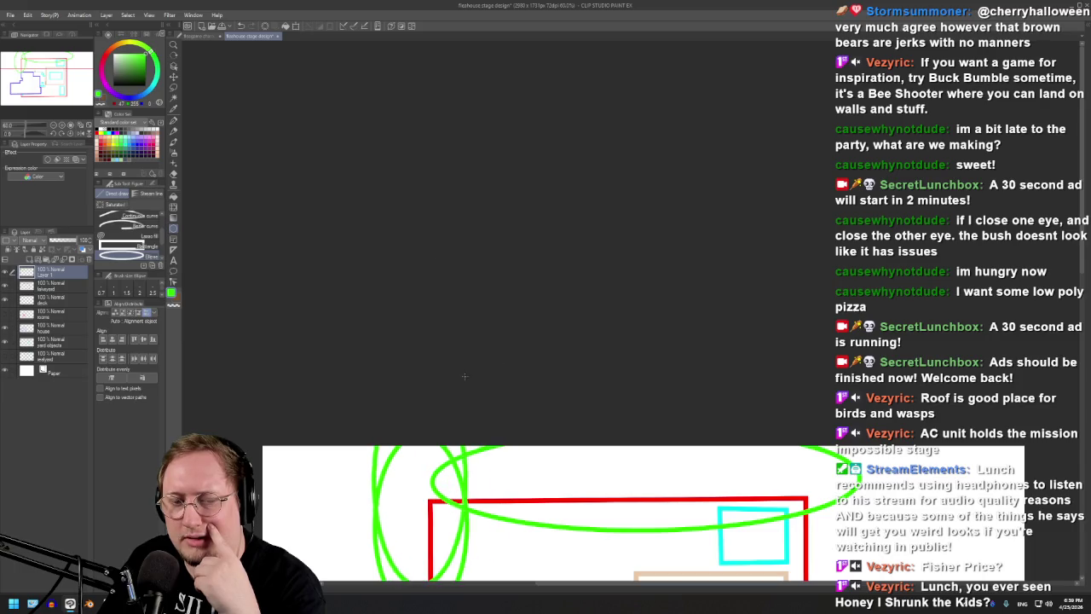
pyautogui.moveTo(433, 250); pyautogui.dragTo(464, 382)
pyautogui.hotkey('ctrl', 'z')
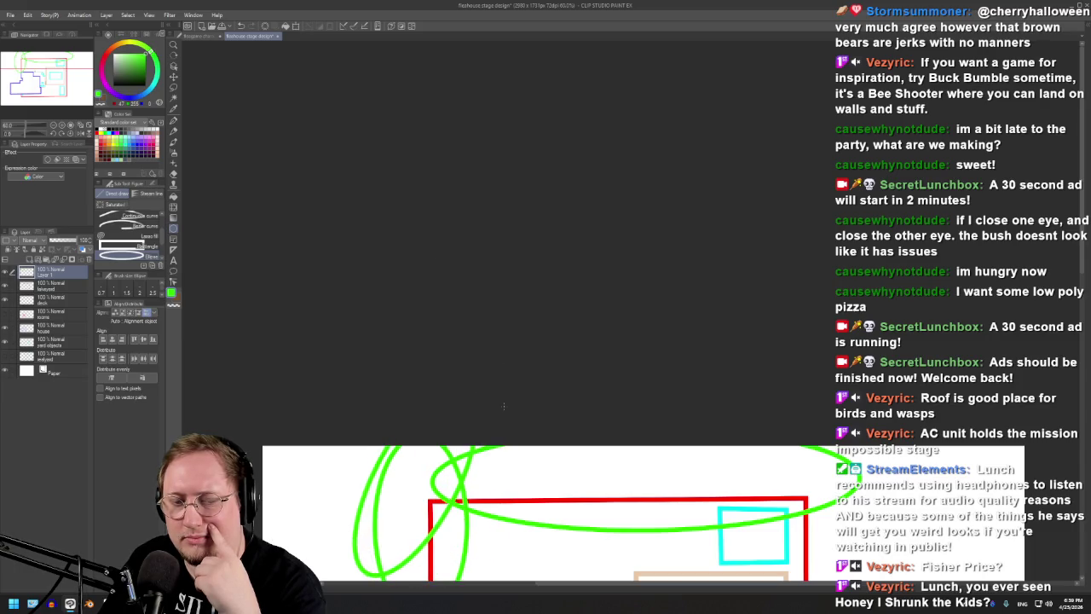
pyautogui.hotkey('ctrl', 'y')
pyautogui.hotkey('ctrl', 'z')
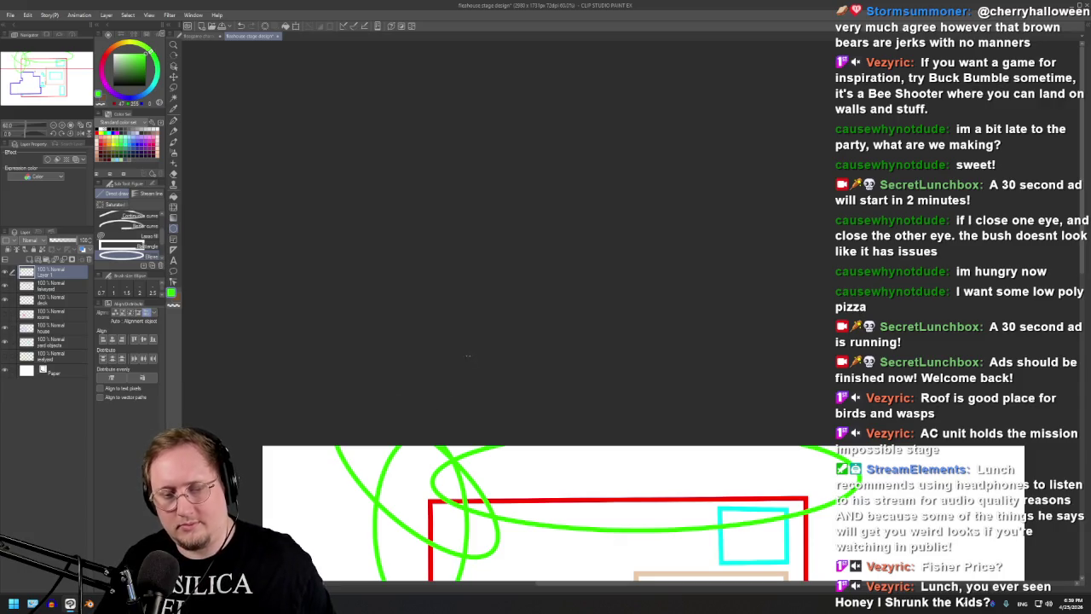
pyautogui.hotkey('ctrl', 'z')
pyautogui.scroll(-5, 531, 264)
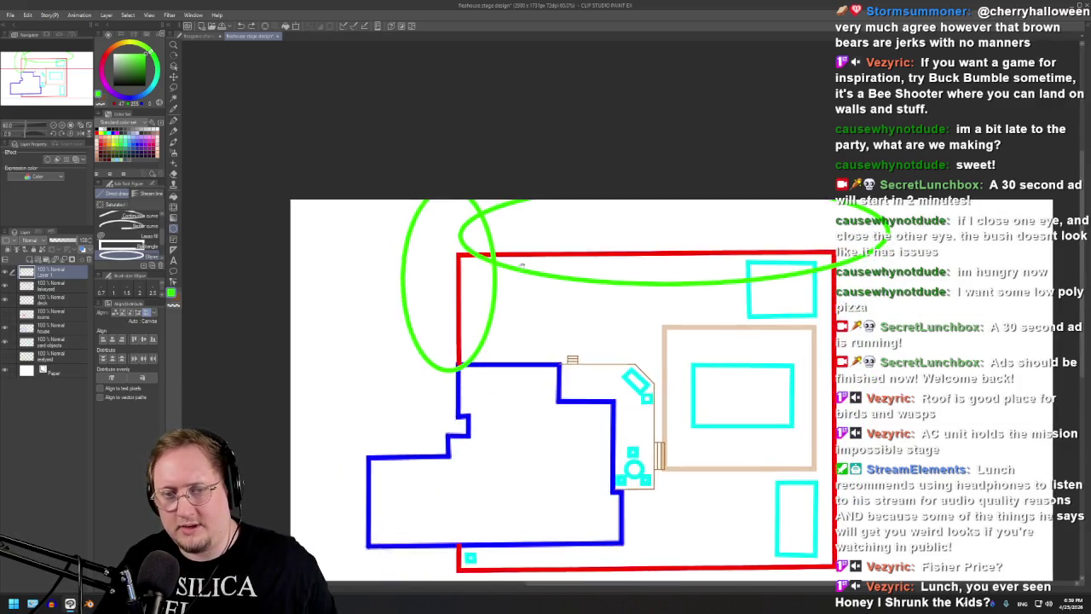
# - Add a horizontal bush ellipse at the top-left corner and a green circle below the tan deck
pyautogui.moveTo(343, 196); pyautogui.dragTo(577, 252)
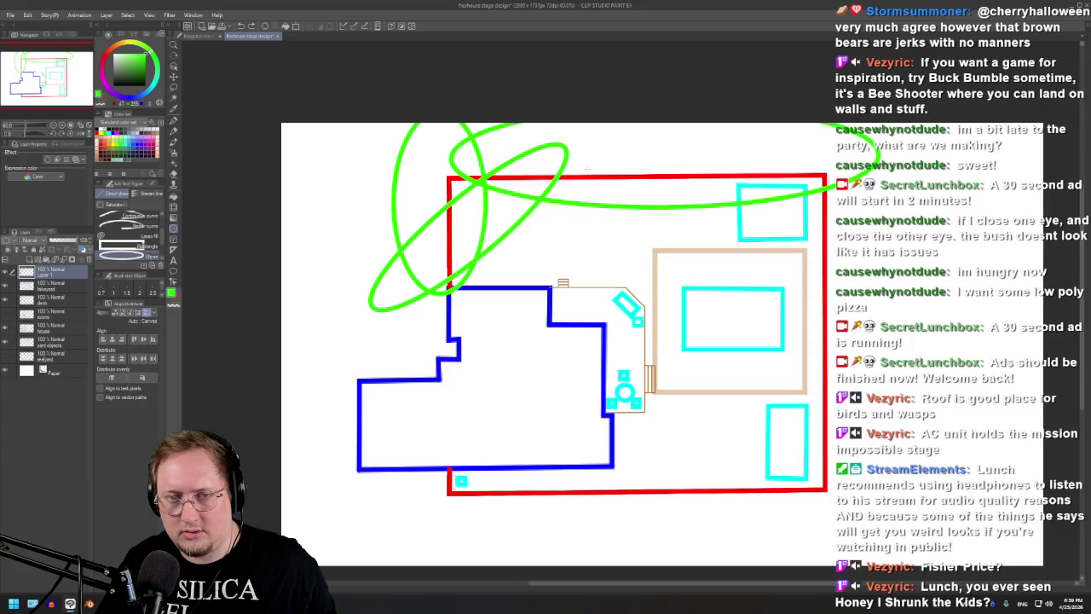
pyautogui.hotkey('ctrl', 'z')
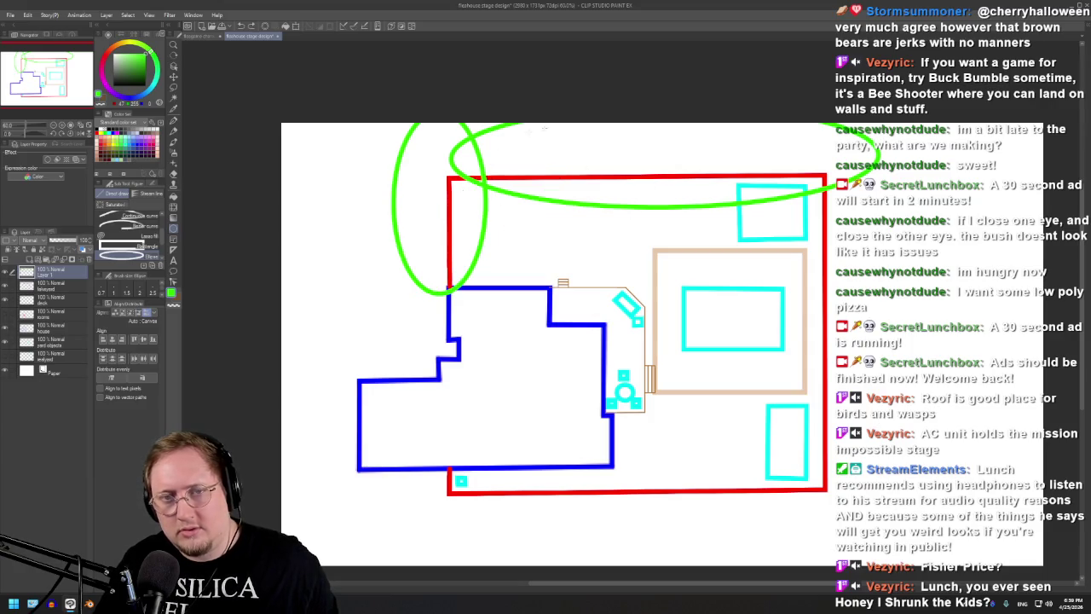
pyautogui.moveTo(547, 106); pyautogui.dragTo(463, 314)
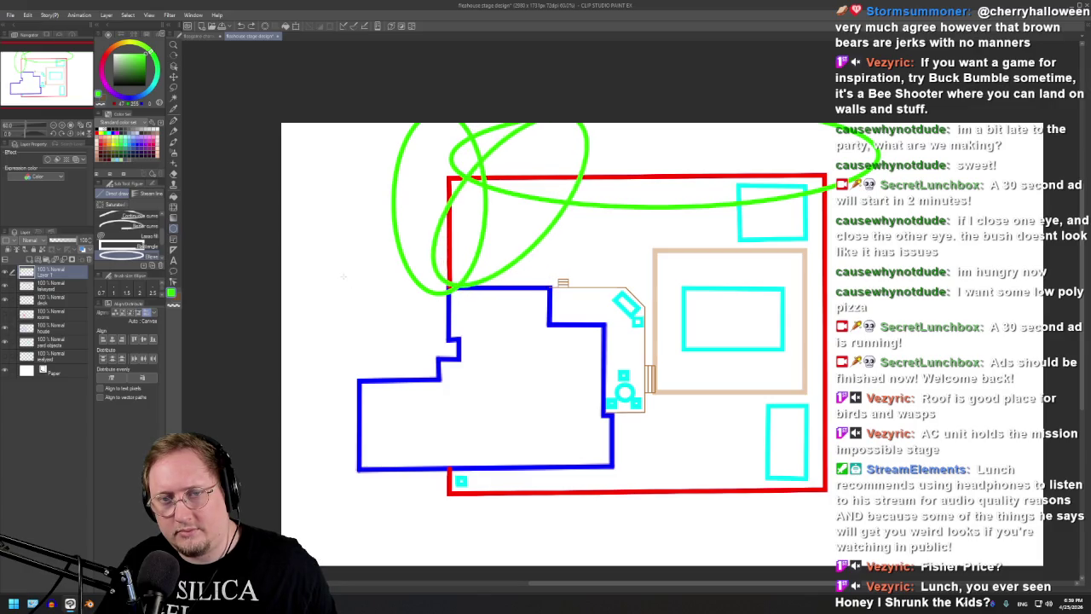
pyautogui.hotkey('ctrl', 'z')
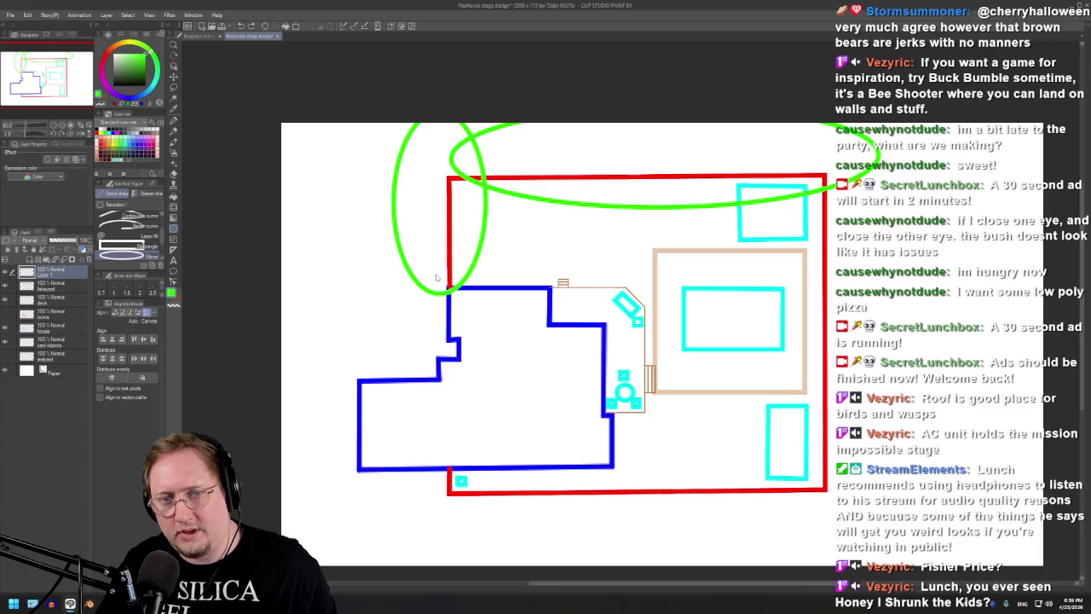
pyautogui.moveTo(367, 243); pyautogui.dragTo(571, 168)
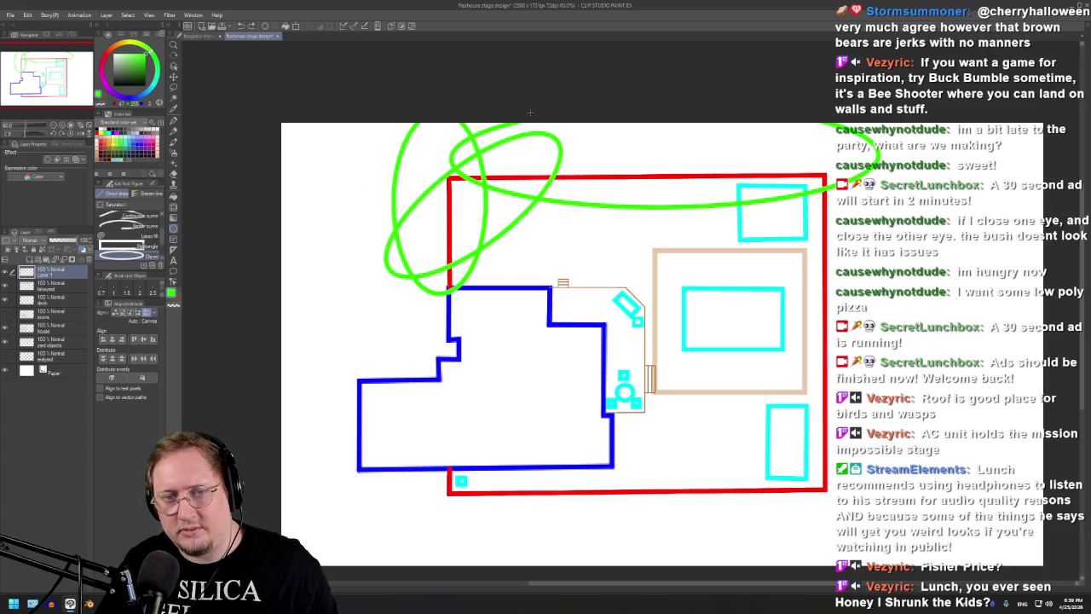
pyautogui.click(516, 118)
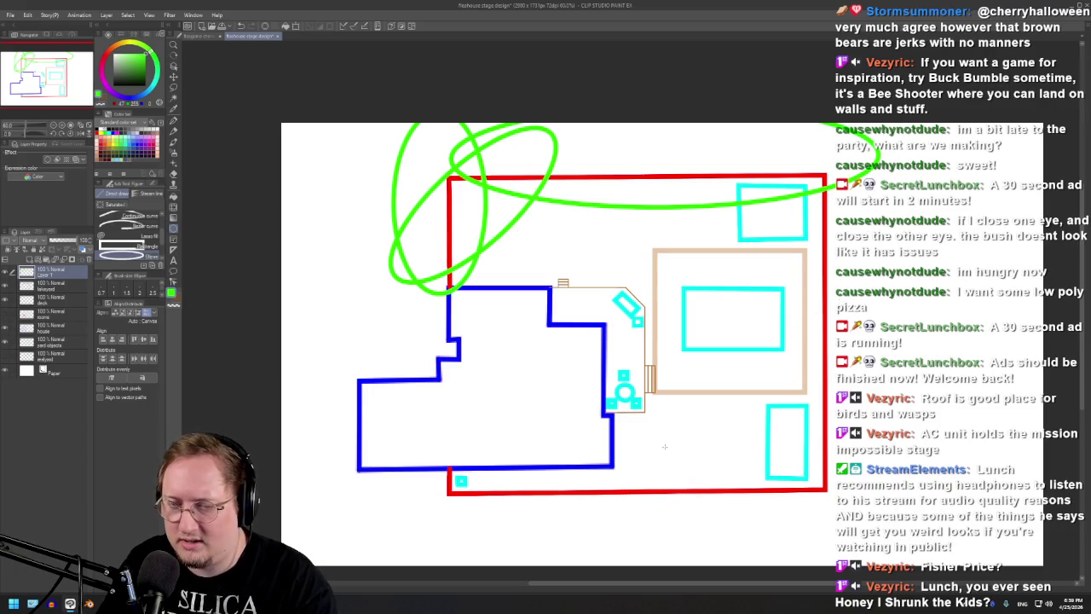
pyautogui.moveTo(637, 489); pyautogui.dragTo(733, 394)
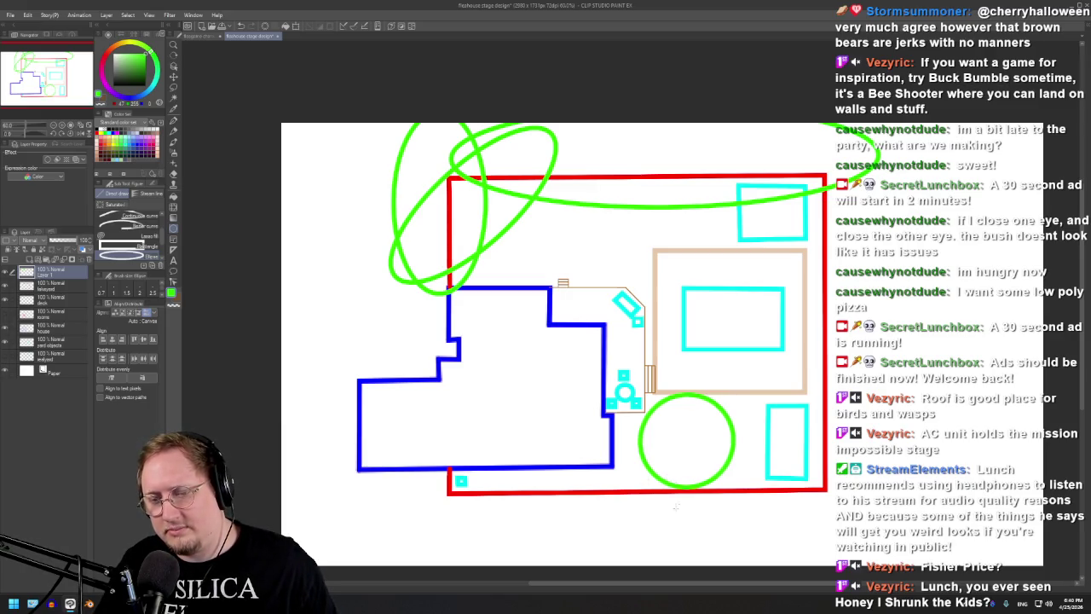
# - Move the bush circle onto the deck's lower-left corner and add a small ellipse beside its left edge
pyautogui.hotkey('ctrl', 'z')
pyautogui.moveTo(622, 452); pyautogui.dragTo(713, 360)
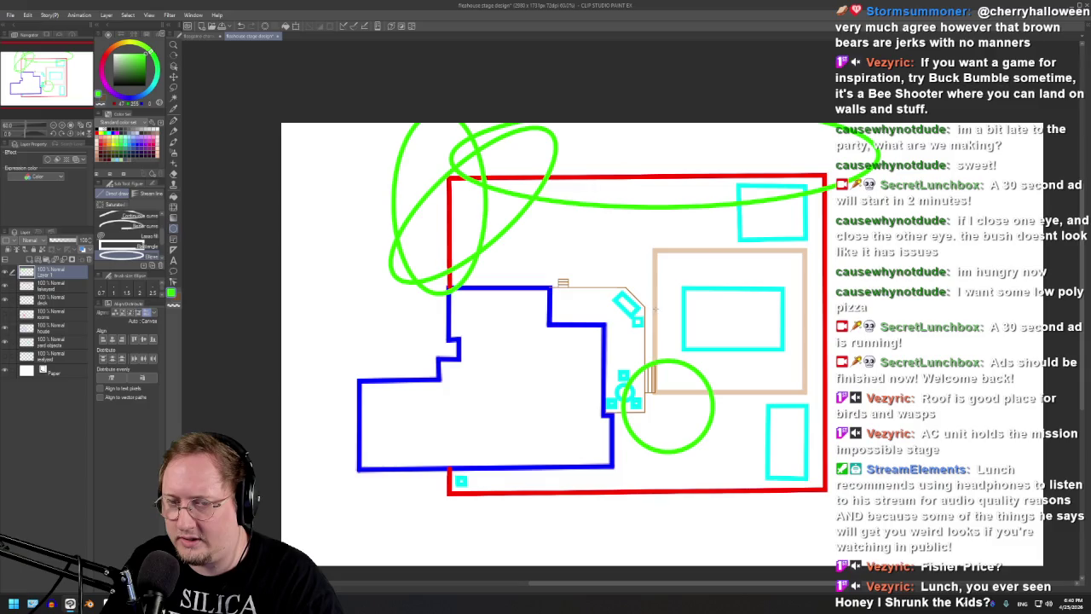
pyautogui.moveTo(660, 308); pyautogui.dragTo(641, 329)
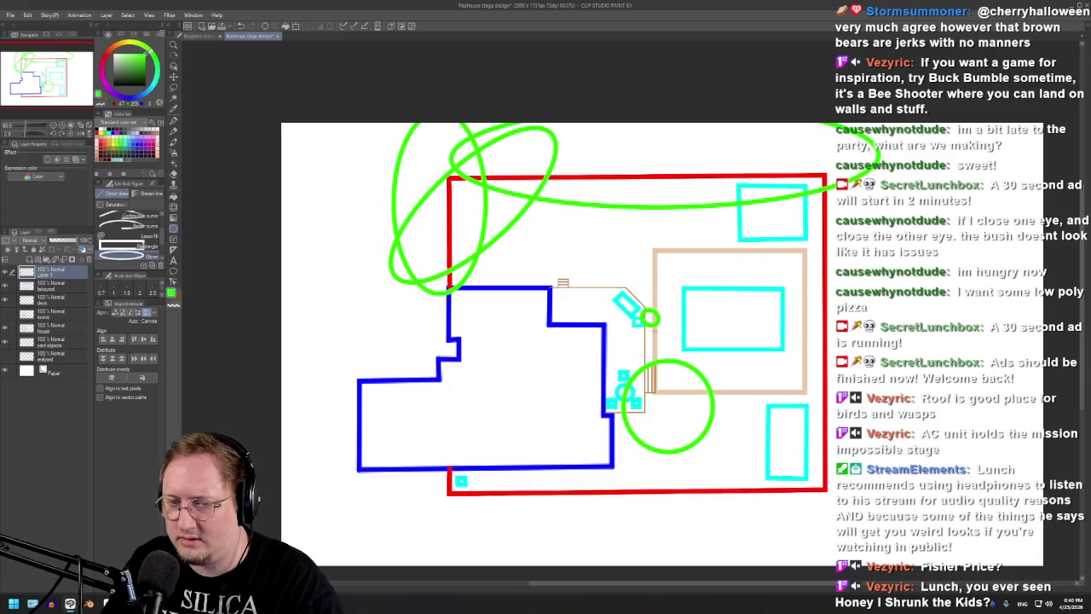
# - Add small green bush ellipses down the deck's left edge, top and bottom, then add a new raster layer
pyautogui.moveTo(657, 331)
pyautogui.mouseDown()
pyautogui.moveTo(641, 349)
pyautogui.moveTo(657, 350)
pyautogui.moveTo(658, 364)
pyautogui.mouseUp()
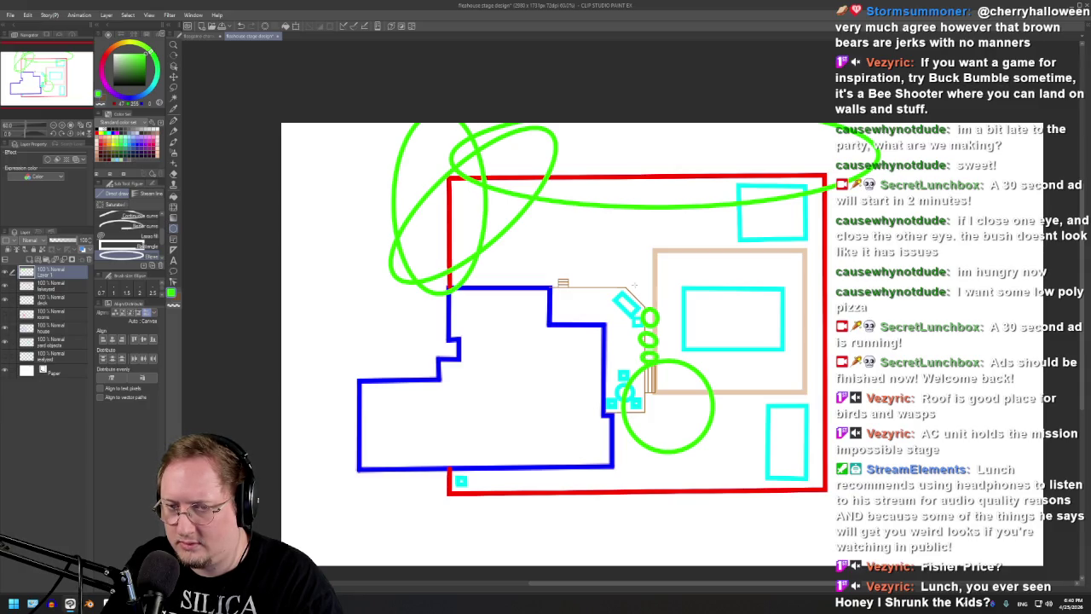
pyautogui.moveTo(629, 279); pyautogui.dragTo(655, 305)
pyautogui.hotkey('ctrl', 'z')
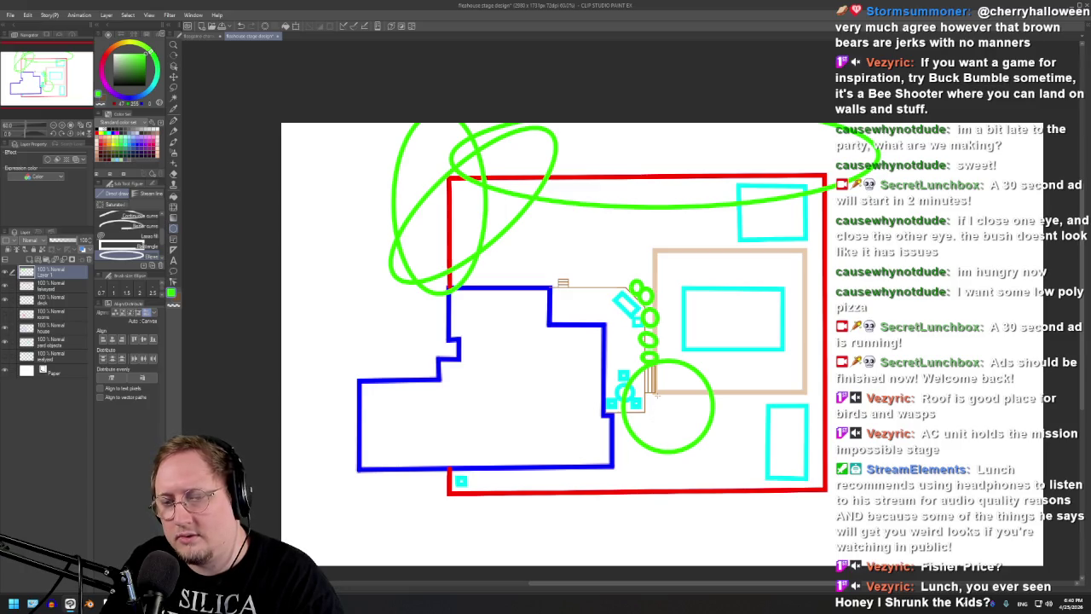
pyautogui.moveTo(645, 394); pyautogui.dragTo(656, 414)
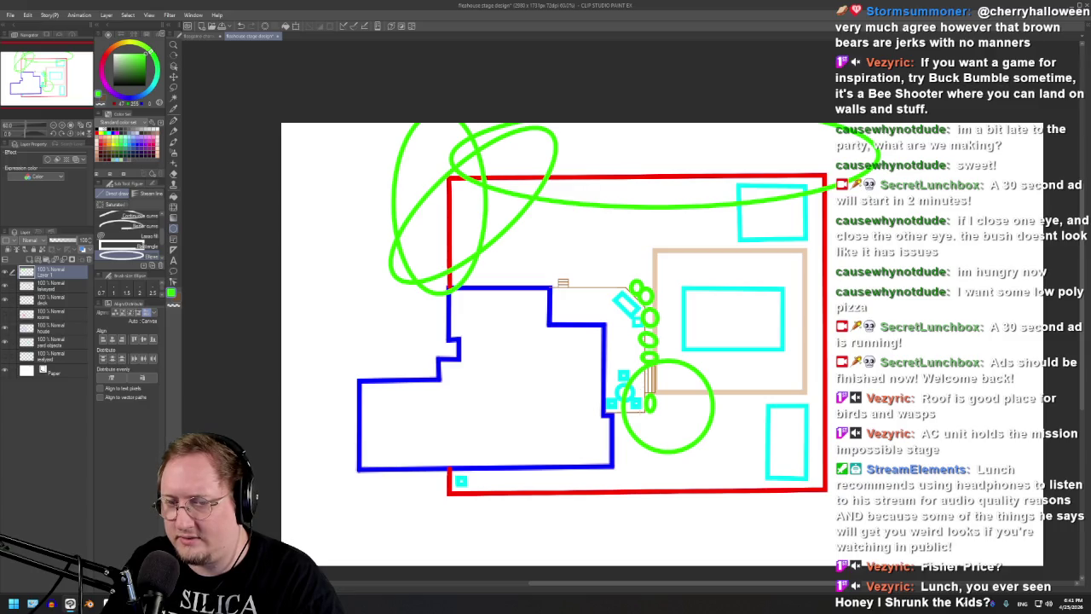
pyautogui.moveTo(629, 276); pyautogui.dragTo(568, 289)
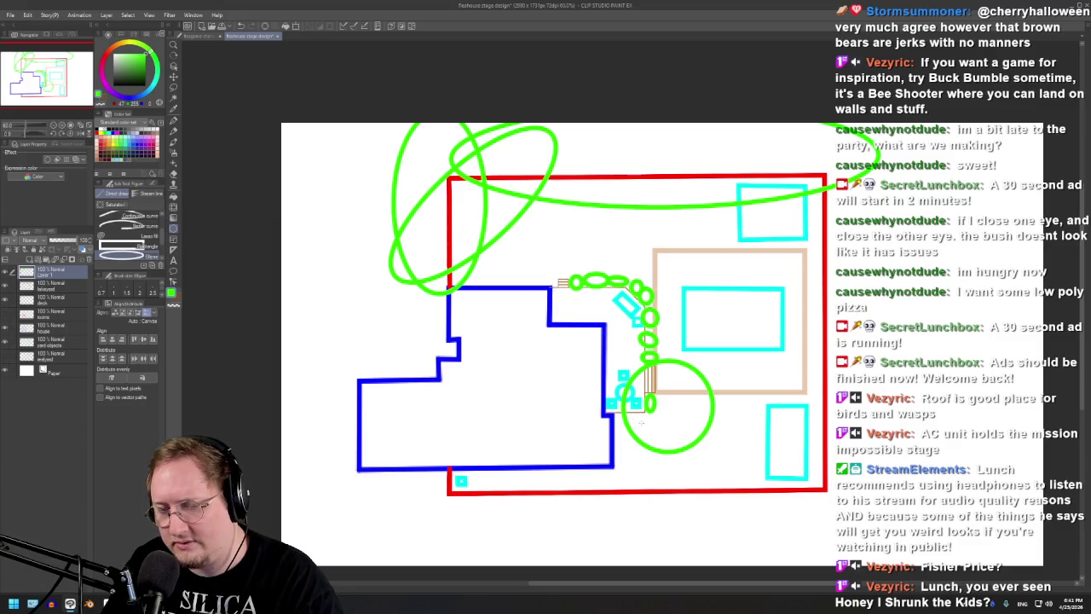
pyautogui.moveTo(625, 407); pyautogui.dragTo(649, 424)
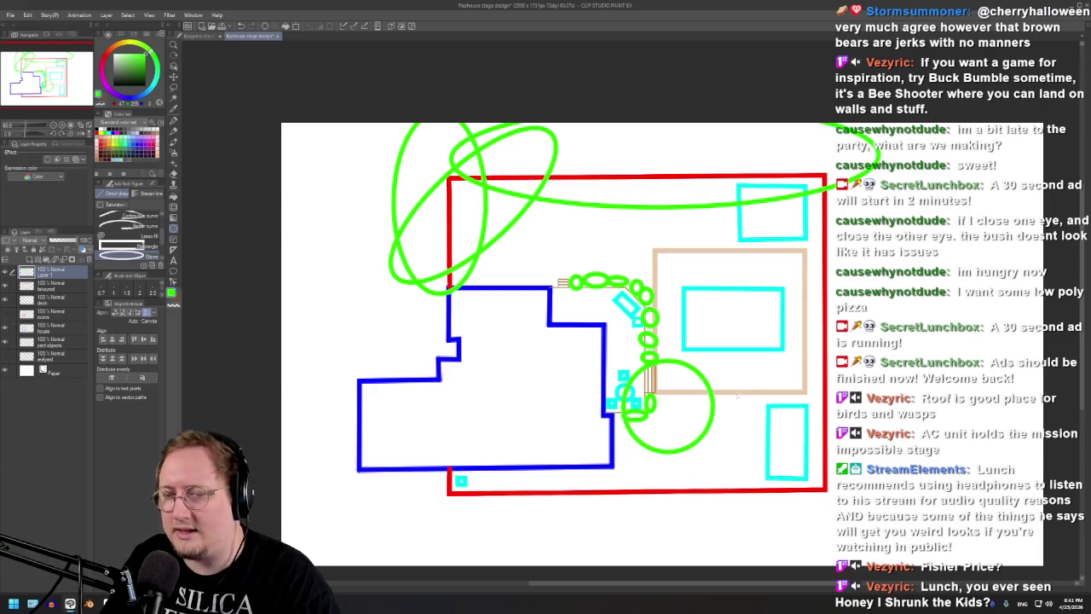
pyautogui.click(30, 260)
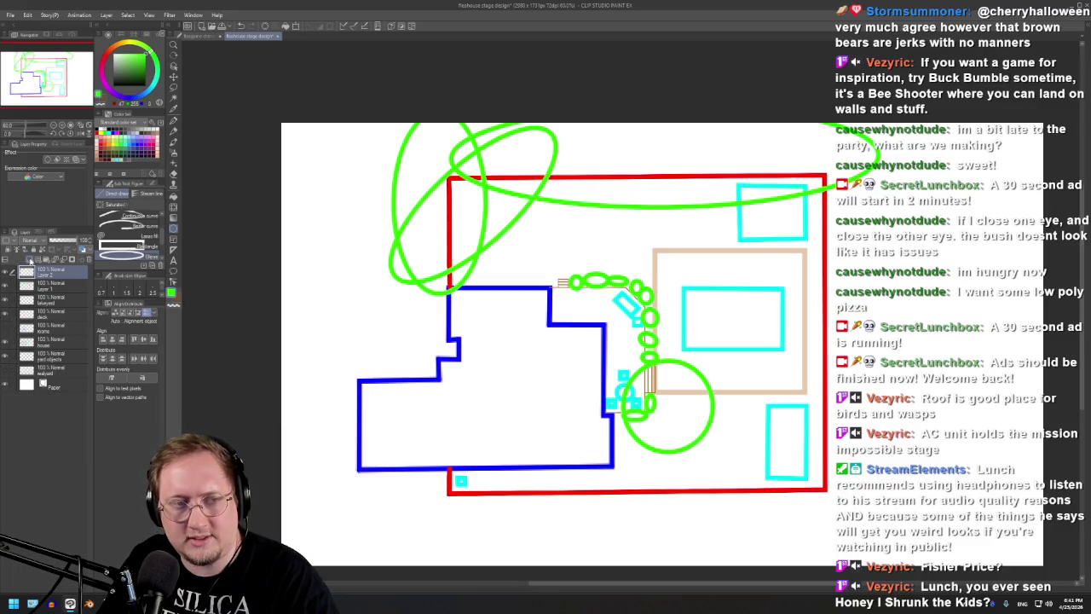
# - Switch to the pink Pen, draw a trial loop around the deck, then undo it
pyautogui.click(155, 139)
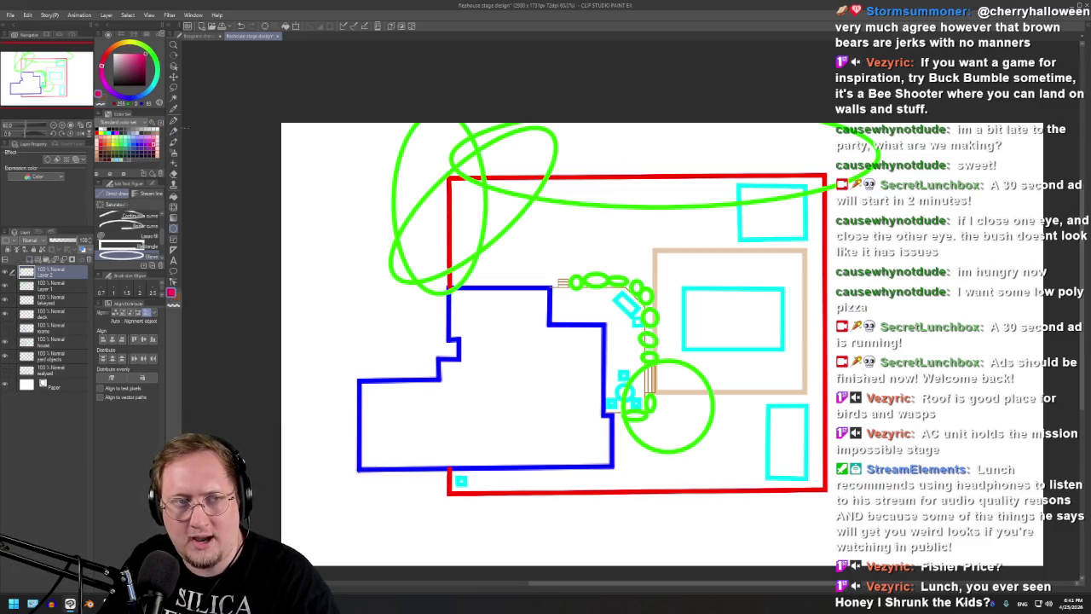
pyautogui.click(172, 121)
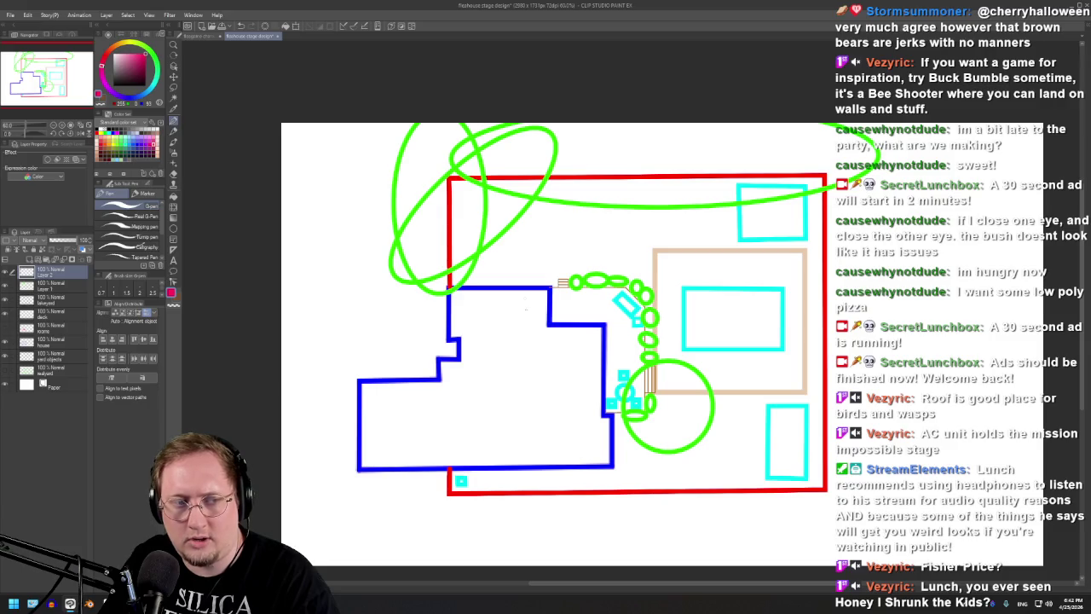
pyautogui.moveTo(624, 431)
pyautogui.mouseDown()
pyautogui.moveTo(624, 314)
pyautogui.moveTo(567, 293)
pyautogui.moveTo(551, 271)
pyautogui.moveTo(563, 245)
pyautogui.moveTo(597, 235)
pyautogui.moveTo(770, 248)
pyautogui.moveTo(808, 264)
pyautogui.moveTo(818, 341)
pyautogui.moveTo(789, 394)
pyautogui.mouseUp()
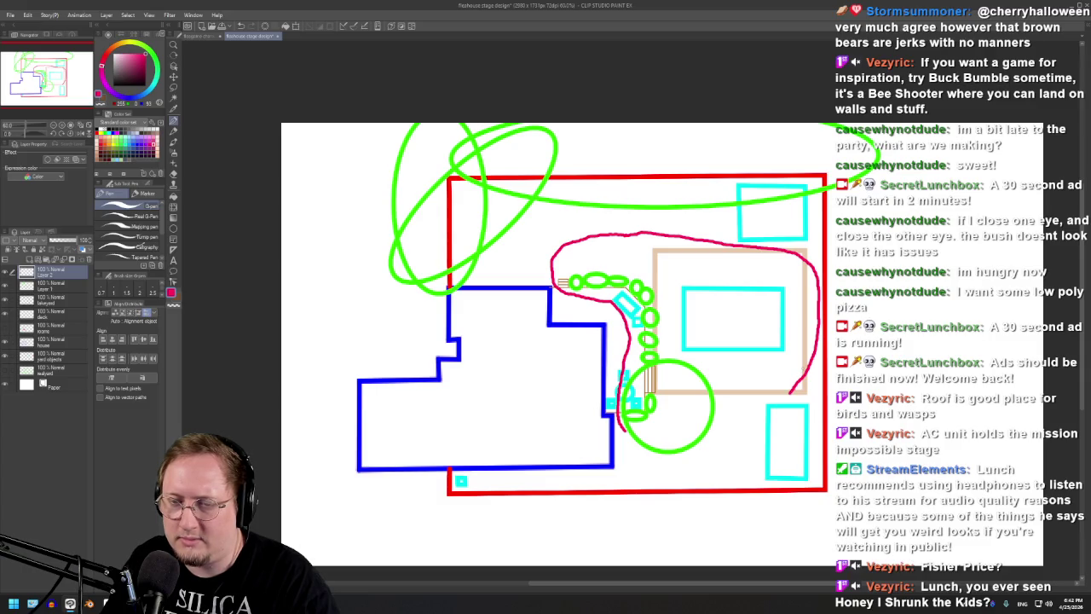
pyautogui.moveTo(806, 362)
pyautogui.mouseDown()
pyautogui.moveTo(819, 445)
pyautogui.moveTo(619, 433)
pyautogui.mouseUp()
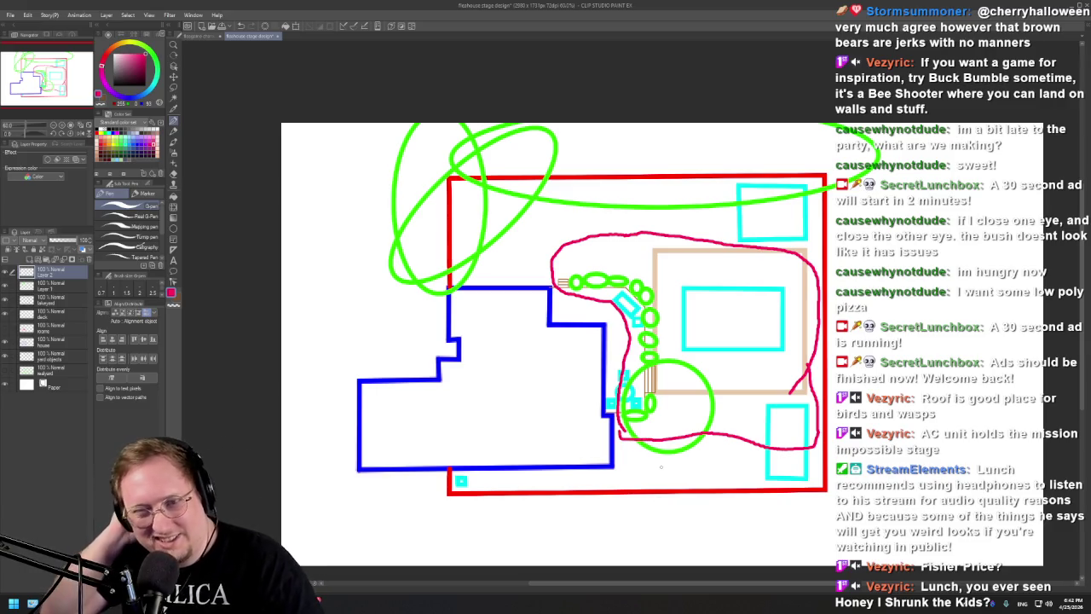
pyautogui.hotkey('ctrl', 'z')
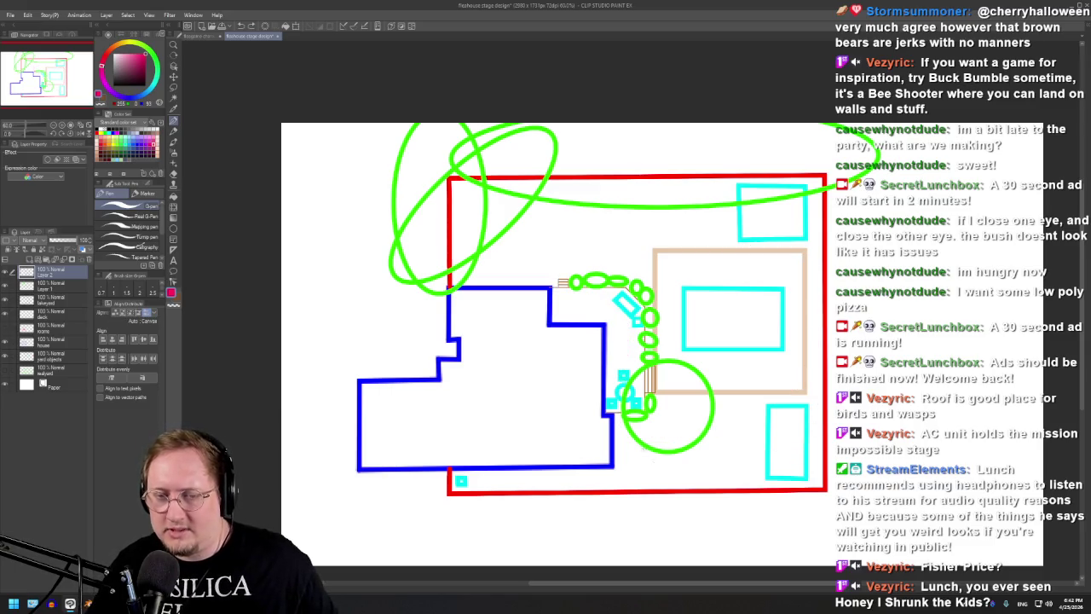
# - Undo the pink loop, sketch magenta trial strokes on the right side, then undo them
pyautogui.moveTo(619, 416)
pyautogui.mouseDown()
pyautogui.moveTo(553, 286)
pyautogui.moveTo(567, 254)
pyautogui.moveTo(643, 248)
pyautogui.moveTo(668, 309)
pyautogui.moveTo(673, 404)
pyautogui.moveTo(738, 394)
pyautogui.moveTo(799, 367)
pyautogui.moveTo(798, 274)
pyautogui.moveTo(721, 239)
pyautogui.moveTo(720, 184)
pyautogui.moveTo(806, 181)
pyautogui.moveTo(818, 372)
pyautogui.moveTo(815, 421)
pyautogui.moveTo(793, 450)
pyautogui.moveTo(675, 454)
pyautogui.moveTo(619, 415)
pyautogui.mouseUp()
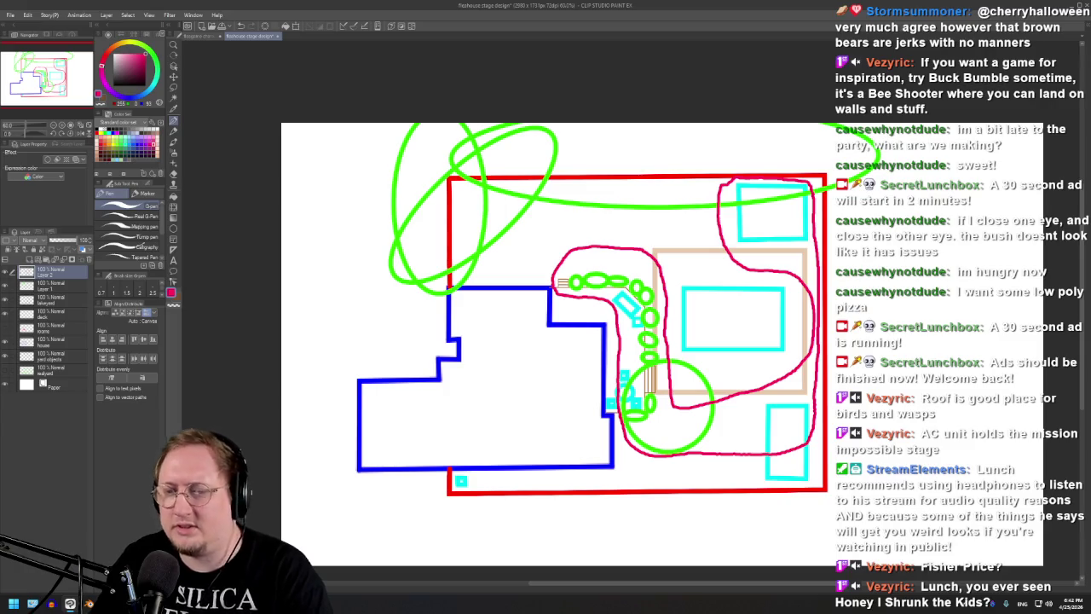
pyautogui.hotkey('ctrl', 'z')
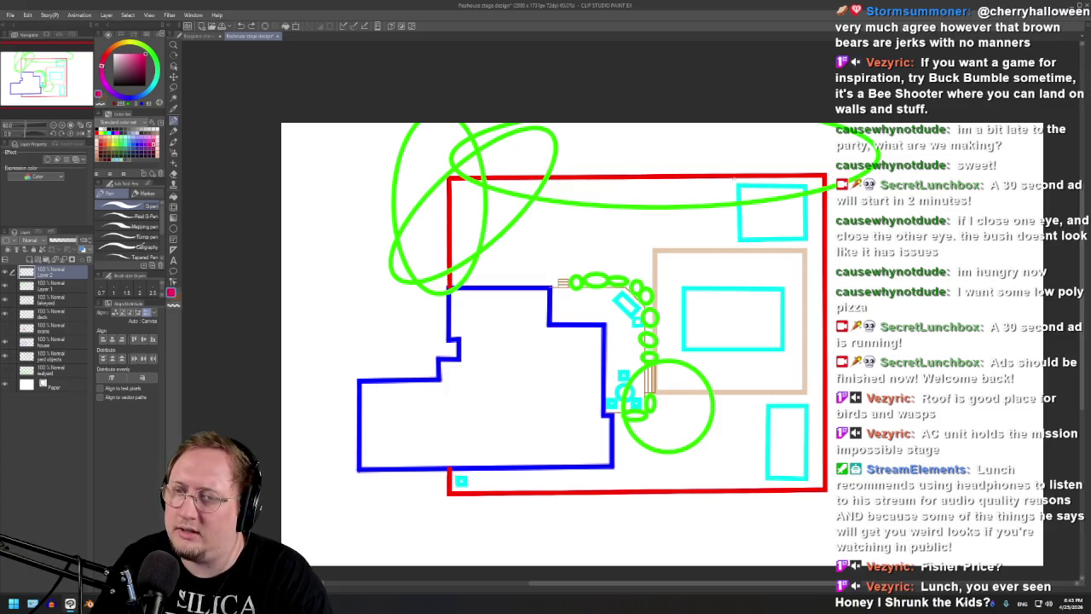
pyautogui.moveTo(704, 185)
pyautogui.mouseDown()
pyautogui.moveTo(774, 203)
pyautogui.moveTo(801, 237)
pyautogui.mouseUp()
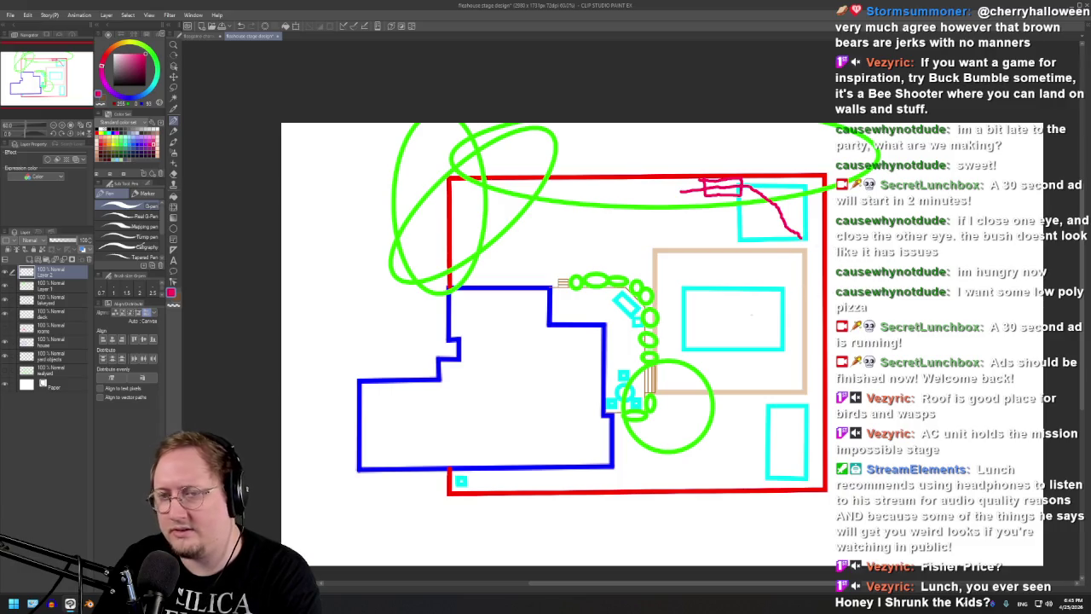
pyautogui.moveTo(839, 254)
pyautogui.mouseDown()
pyautogui.moveTo(782, 271)
pyautogui.moveTo(868, 277)
pyautogui.moveTo(803, 247)
pyautogui.mouseUp()
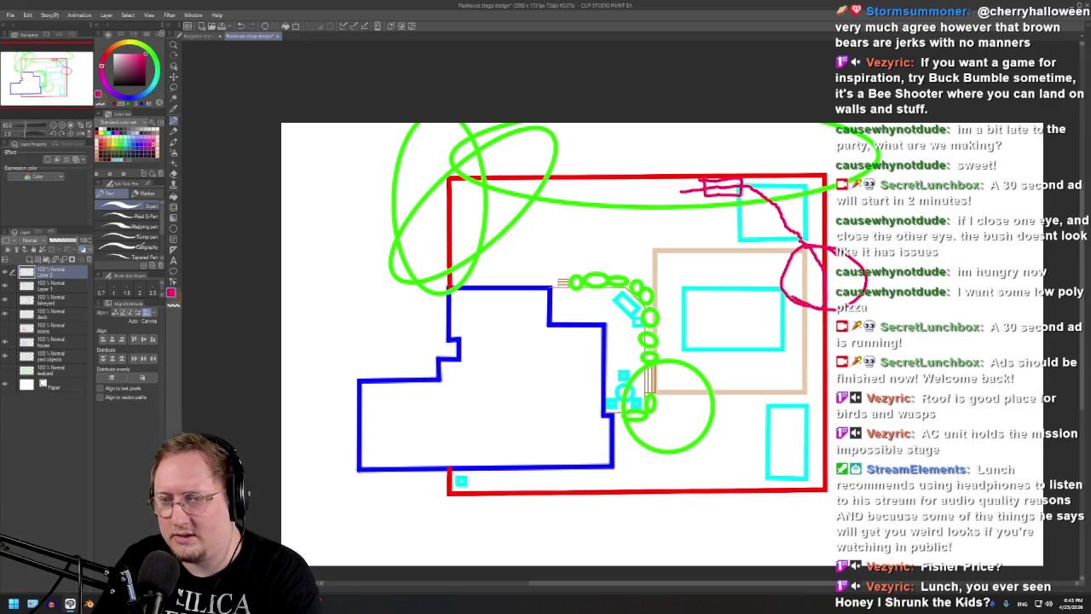
pyautogui.moveTo(802, 293)
pyautogui.mouseDown()
pyautogui.moveTo(772, 295)
pyautogui.moveTo(738, 322)
pyautogui.moveTo(814, 408)
pyautogui.moveTo(808, 457)
pyautogui.mouseUp()
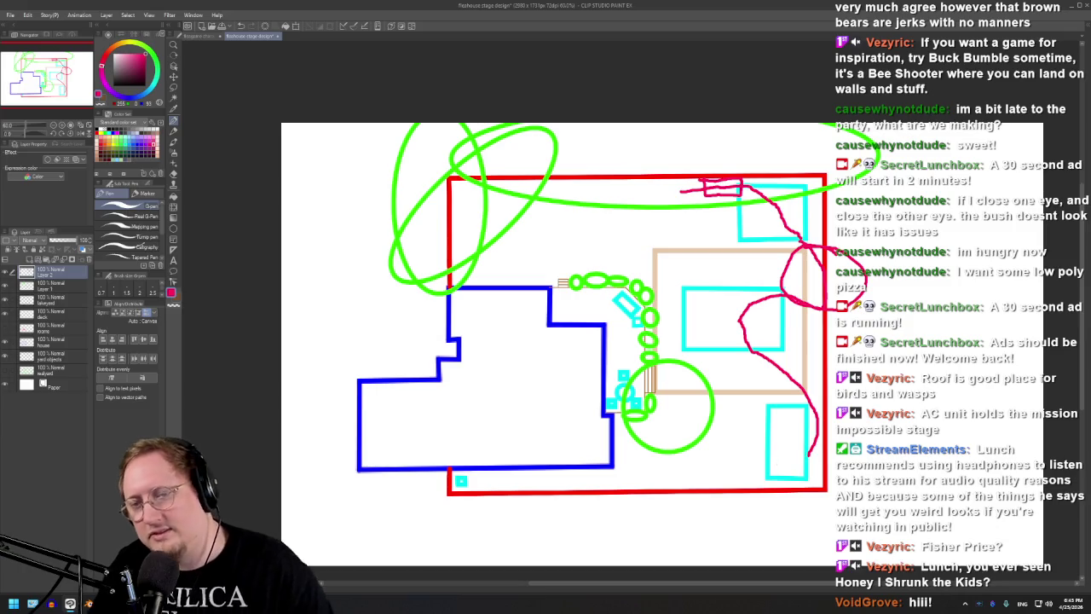
pyautogui.hotkey('ctrl', 'z')
pyautogui.hotkey('ctrl', 'z')
pyautogui.hotkey('ctrl', 'z')
pyautogui.hotkey('ctrl', 'z')
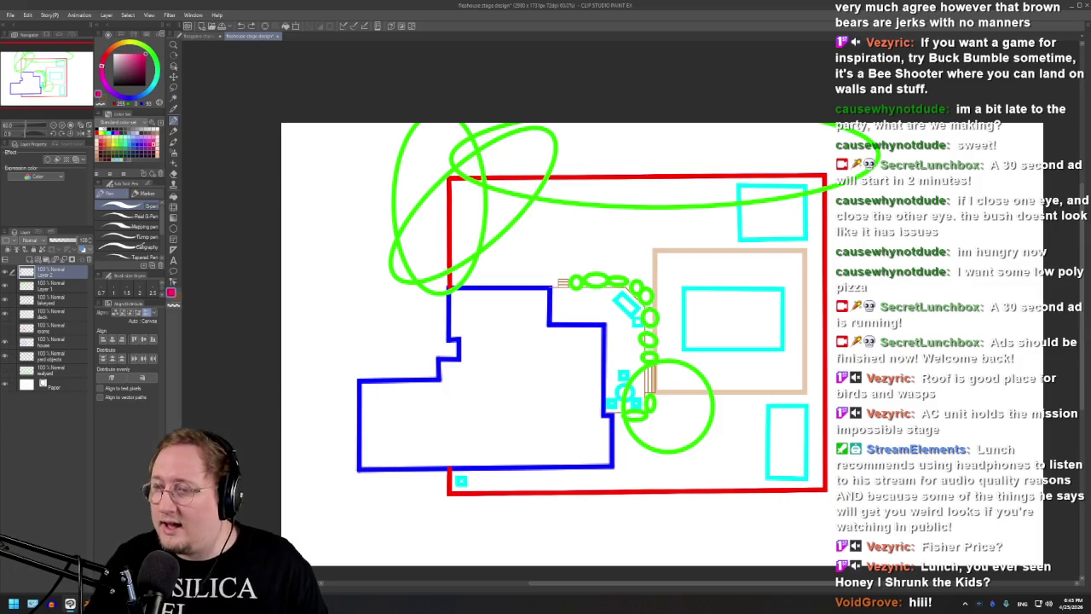
# - On Layer 1, eyedrop the bushes' green and draw a bush ellipse over the tan rectangle's right edge
pyautogui.click(51, 285)
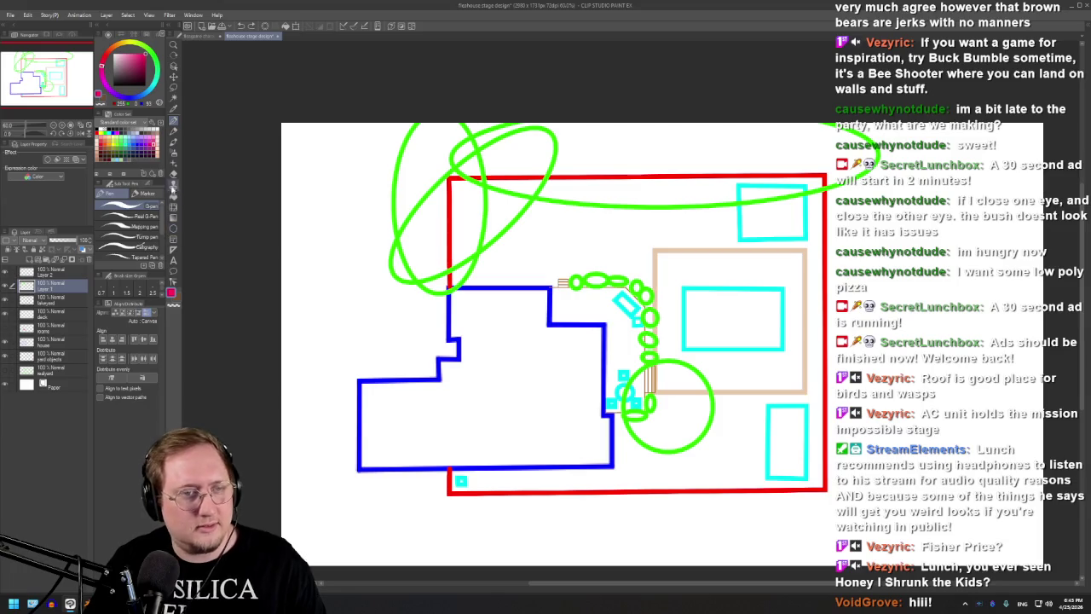
pyautogui.click(173, 228)
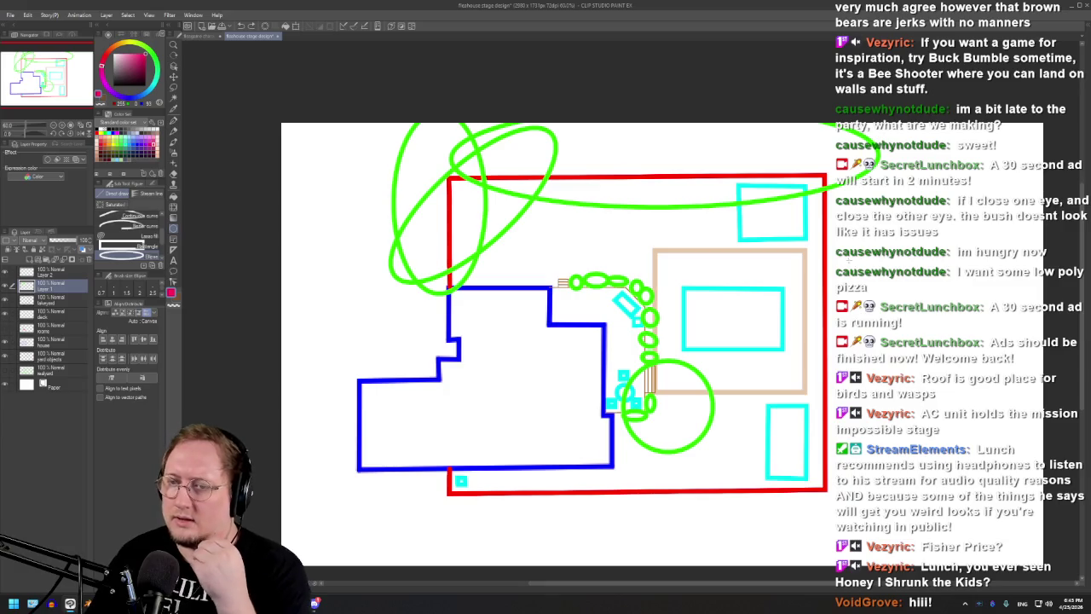
pyautogui.moveTo(843, 258); pyautogui.dragTo(777, 331)
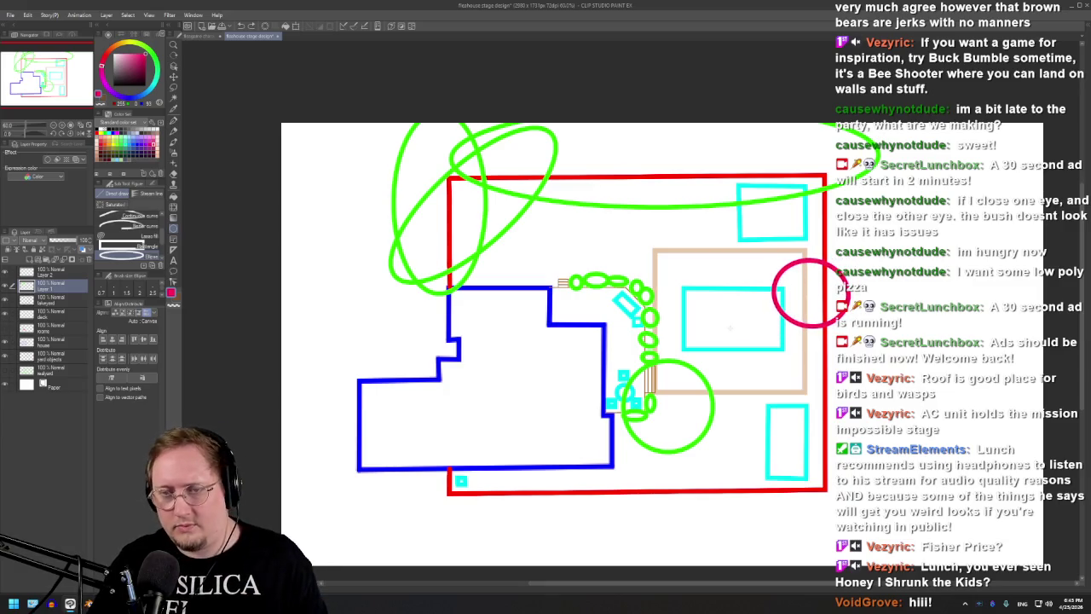
pyautogui.hotkey('ctrl', 'z')
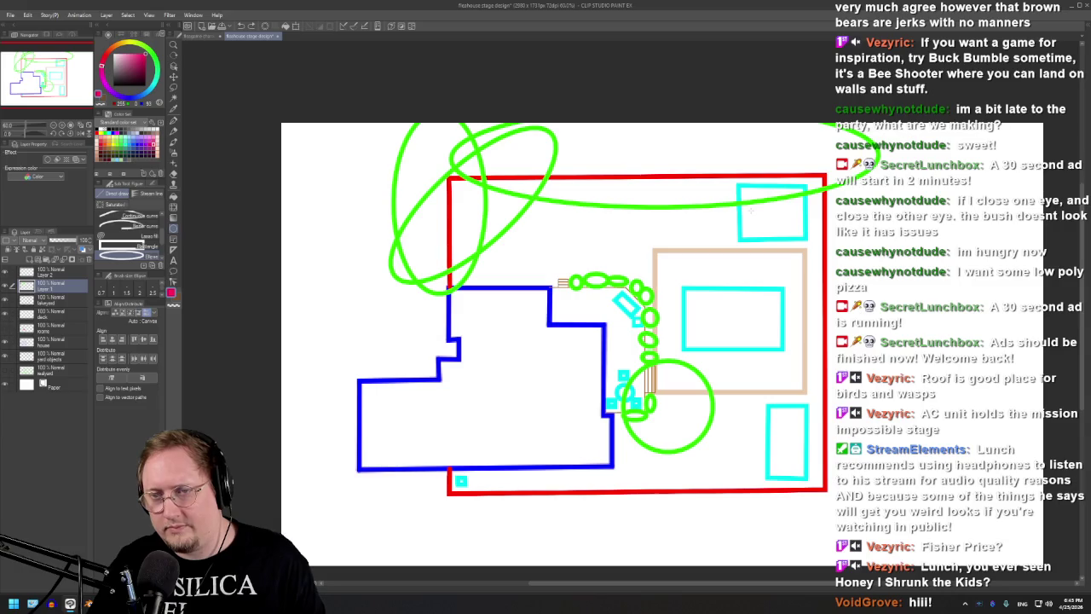
pyautogui.keyDown('alt'); pyautogui.click(753, 199); pyautogui.keyUp('alt')
pyautogui.moveTo(849, 231)
pyautogui.mouseDown()
pyautogui.moveTo(775, 317)
pyautogui.moveTo(746, 323)
pyautogui.mouseUp()
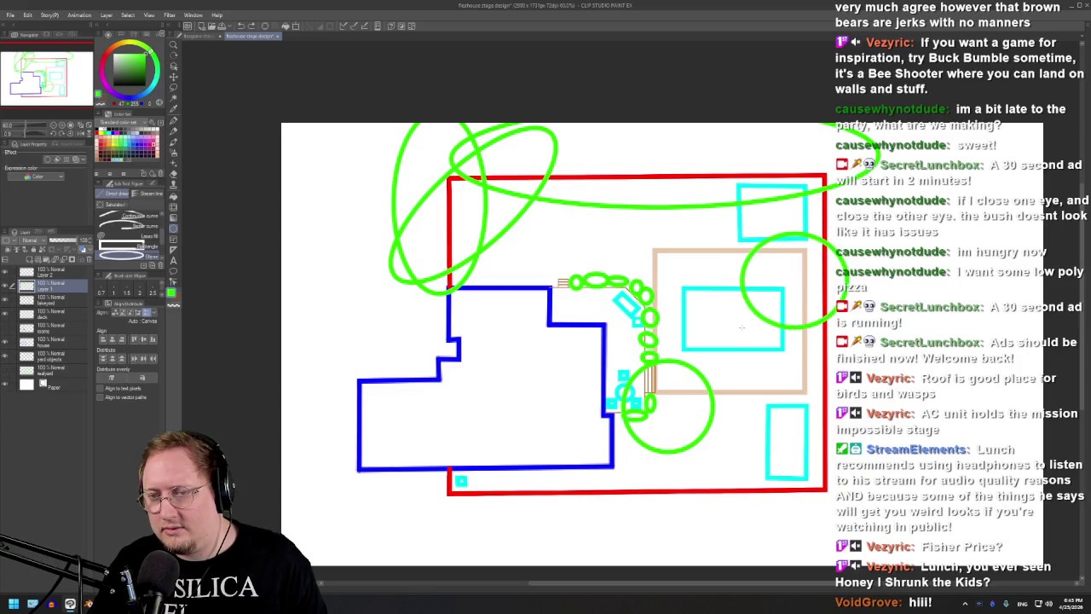
pyautogui.moveTo(746, 323); pyautogui.dragTo(735, 324)
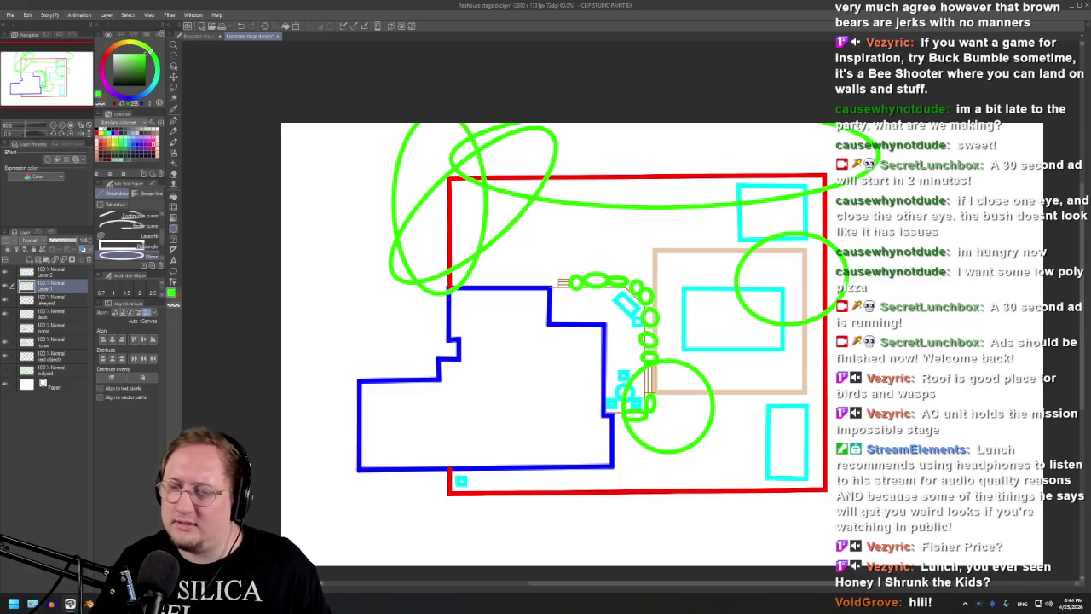
# - Surround the lower-right cyan rectangle with a green bush; try, then remove, one around the small cyan square
pyautogui.moveTo(852, 423); pyautogui.dragTo(728, 541)
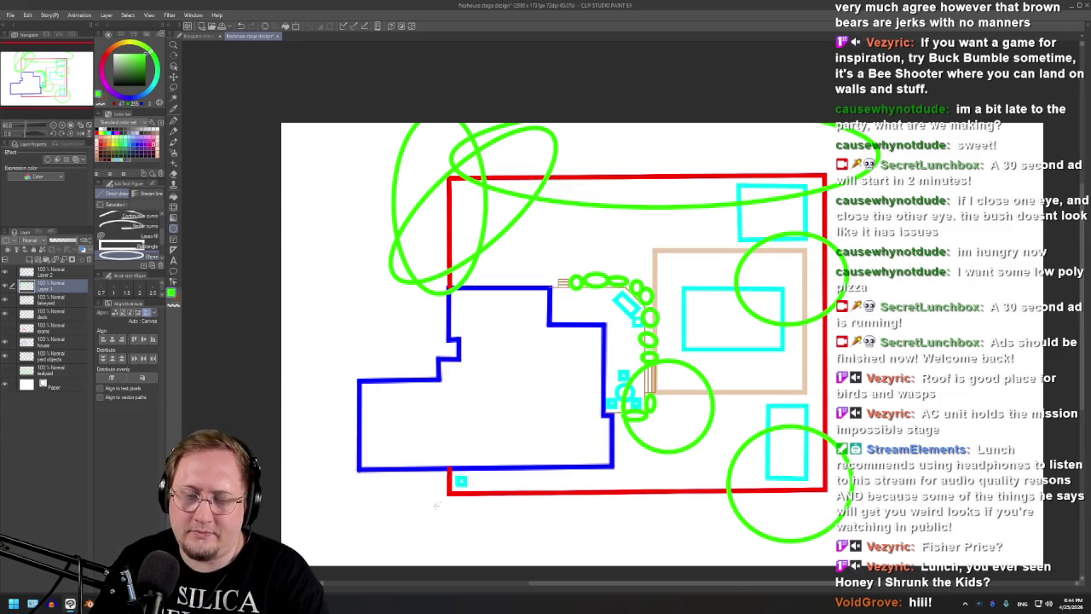
pyautogui.moveTo(449, 504); pyautogui.dragTo(479, 465)
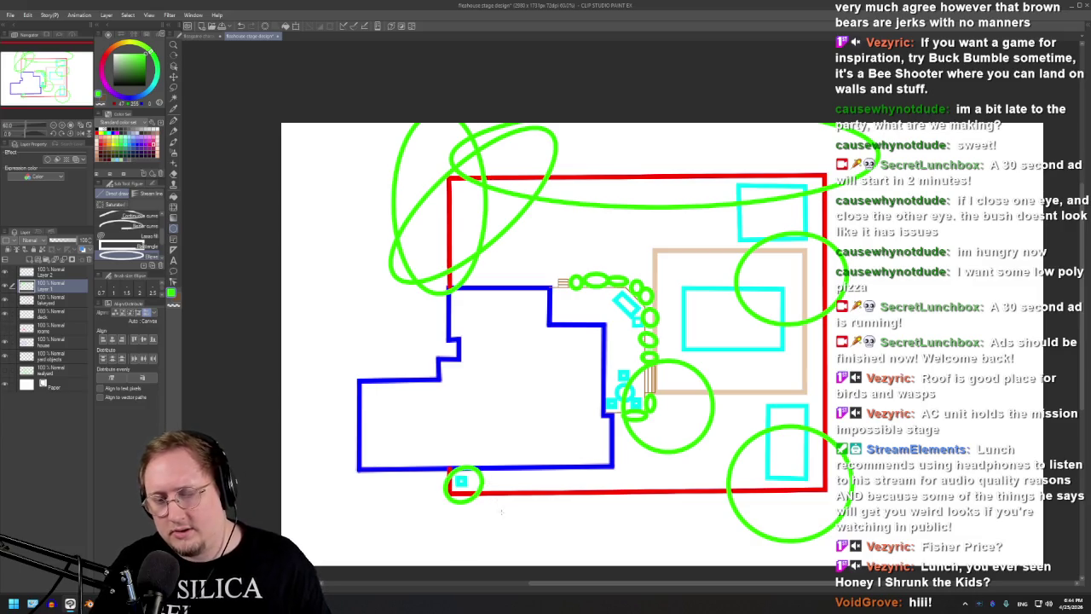
pyautogui.hotkey('ctrl', 'z')
pyautogui.moveTo(490, 514); pyautogui.dragTo(405, 450)
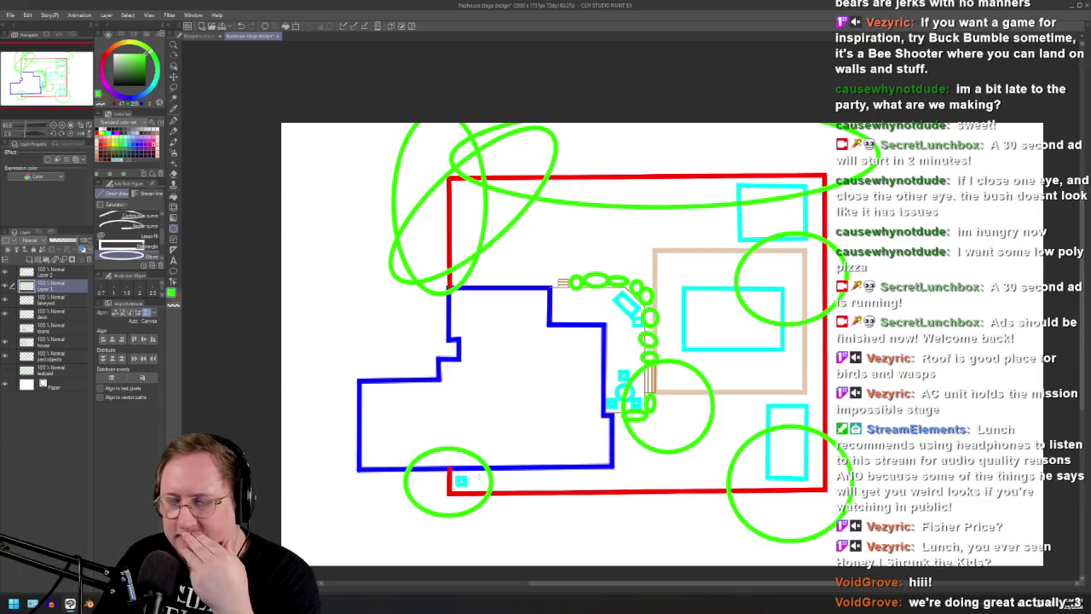
pyautogui.hotkey('ctrl', 'z')
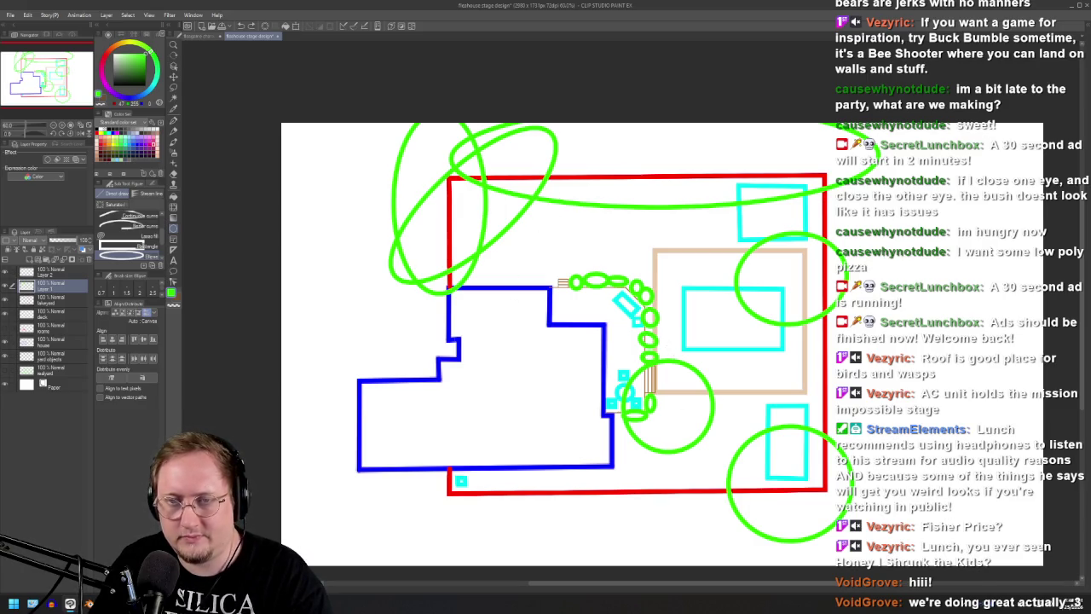
pyautogui.scroll(1, 488, 347)
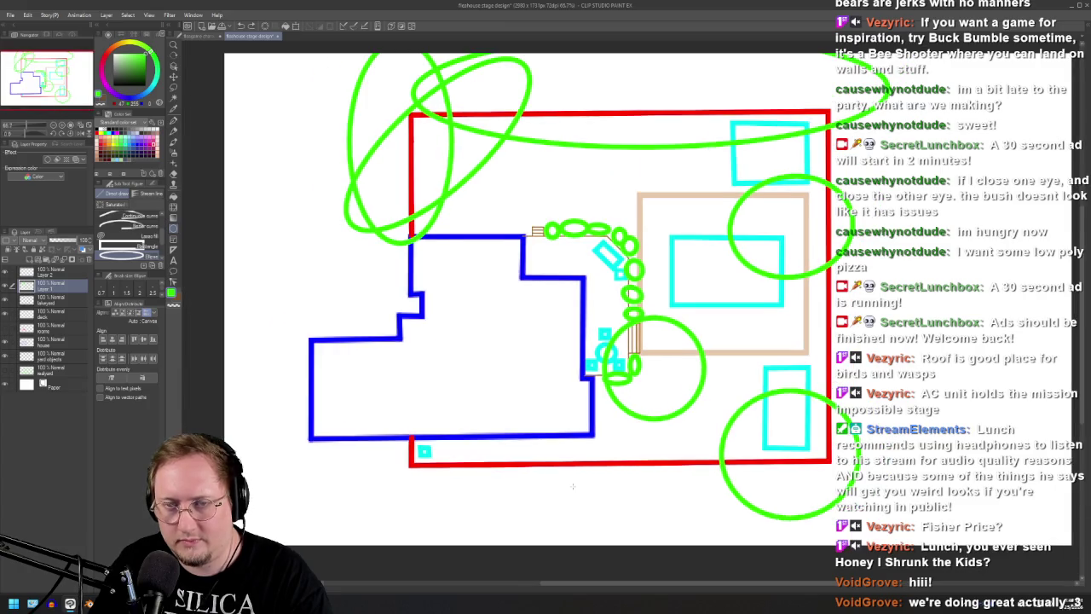
# - Export the bush-lined floor plan via Ctrl+Shift+Alt+S as fleahouse stage design.png on the Desktop
pyautogui.scroll(-1, 573, 486)
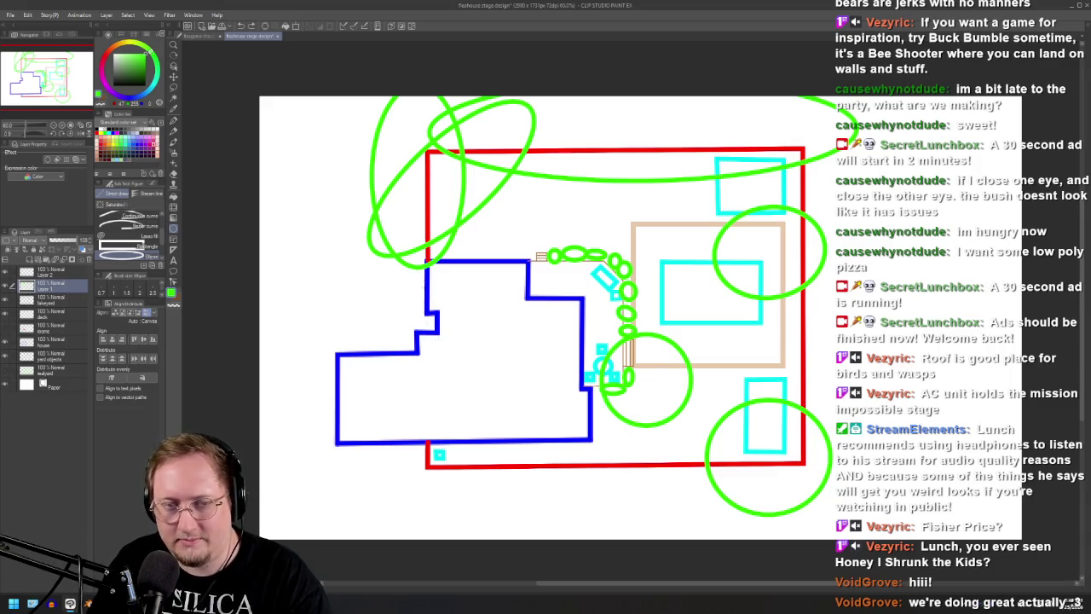
pyautogui.scroll(2, 402, 399)
pyautogui.scroll(-3, 403, 398)
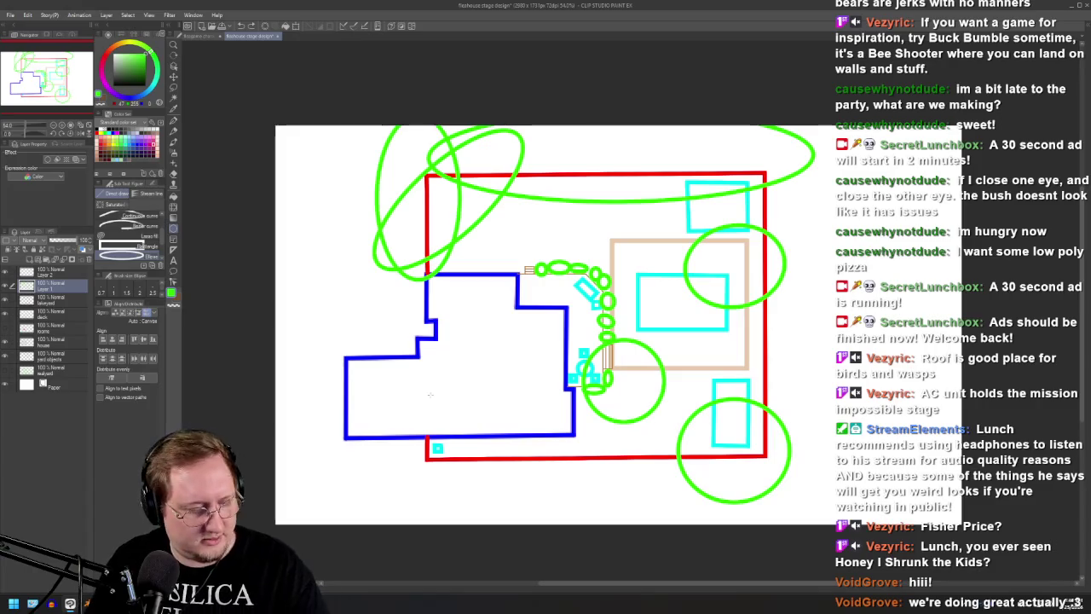
pyautogui.hotkey('ctrl', 'shift', 'alt', 's')
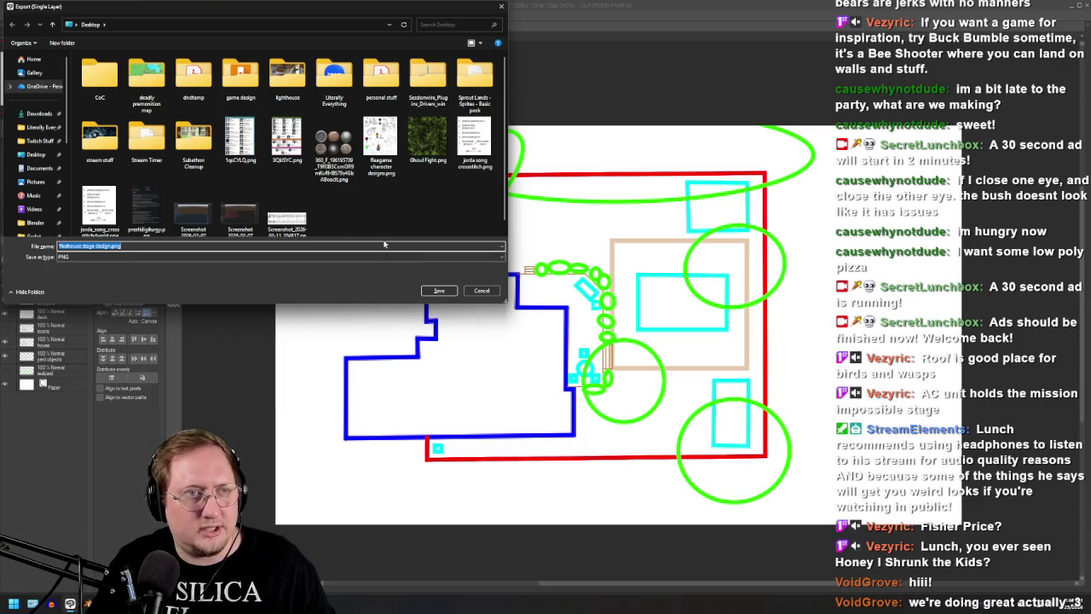
pyautogui.click(430, 291)
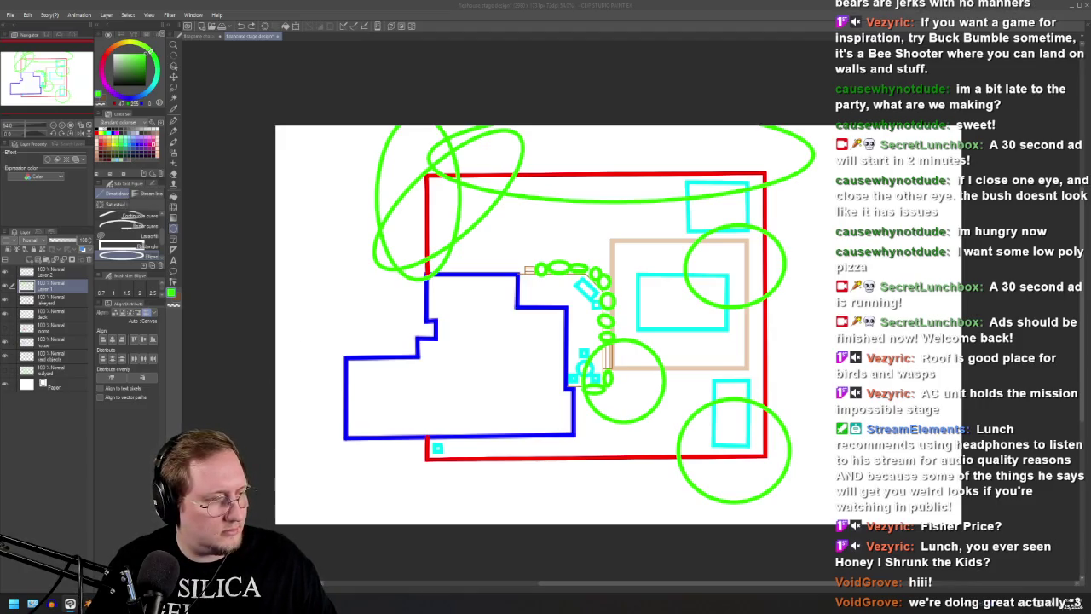
pyautogui.click(382, 341)
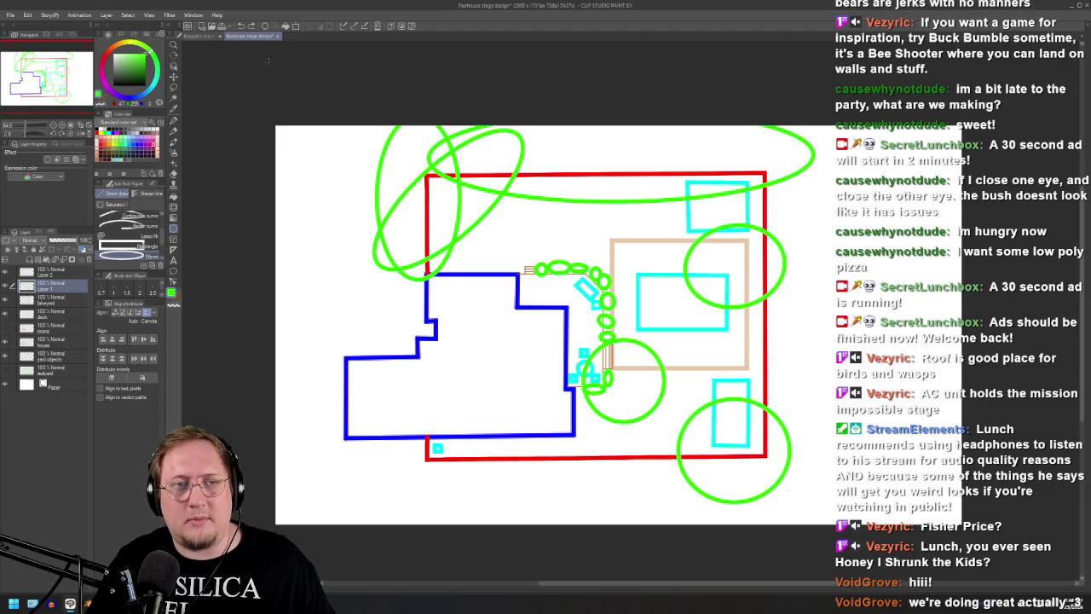
pyautogui.click(211, 38)
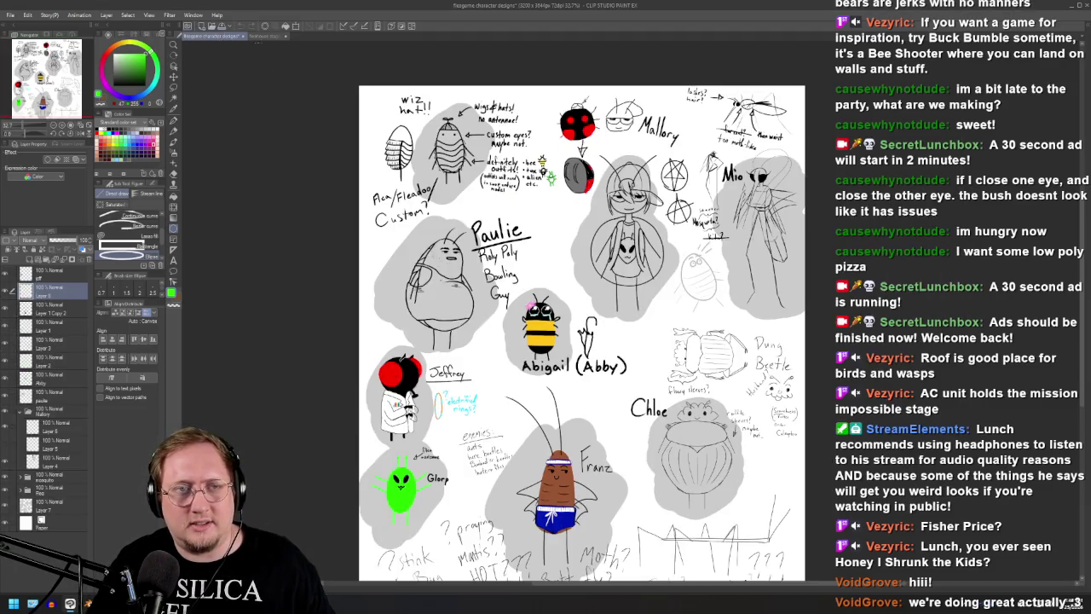
pyautogui.click(269, 37)
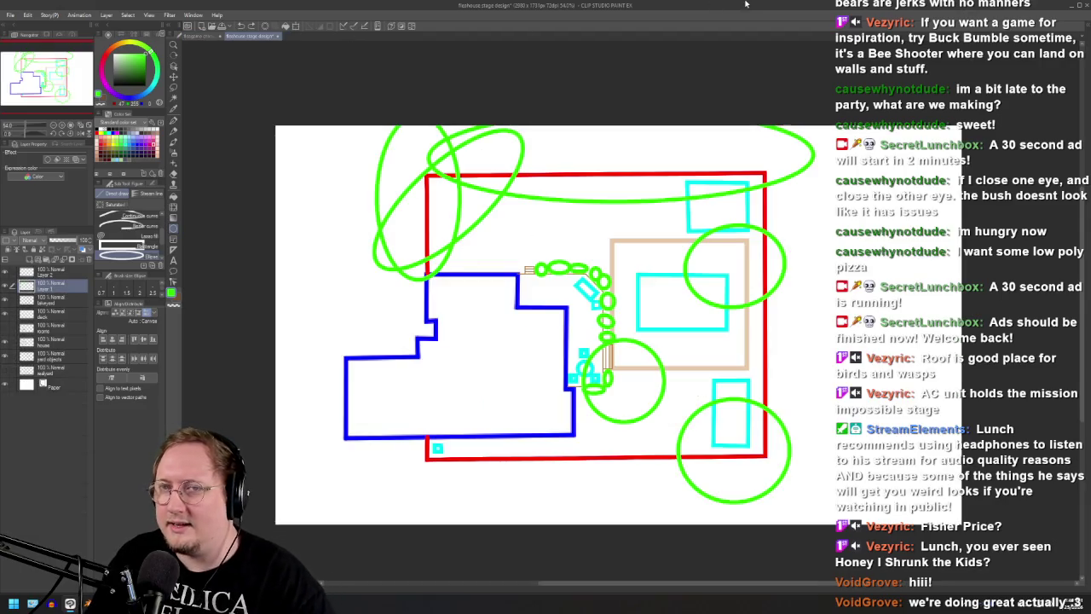